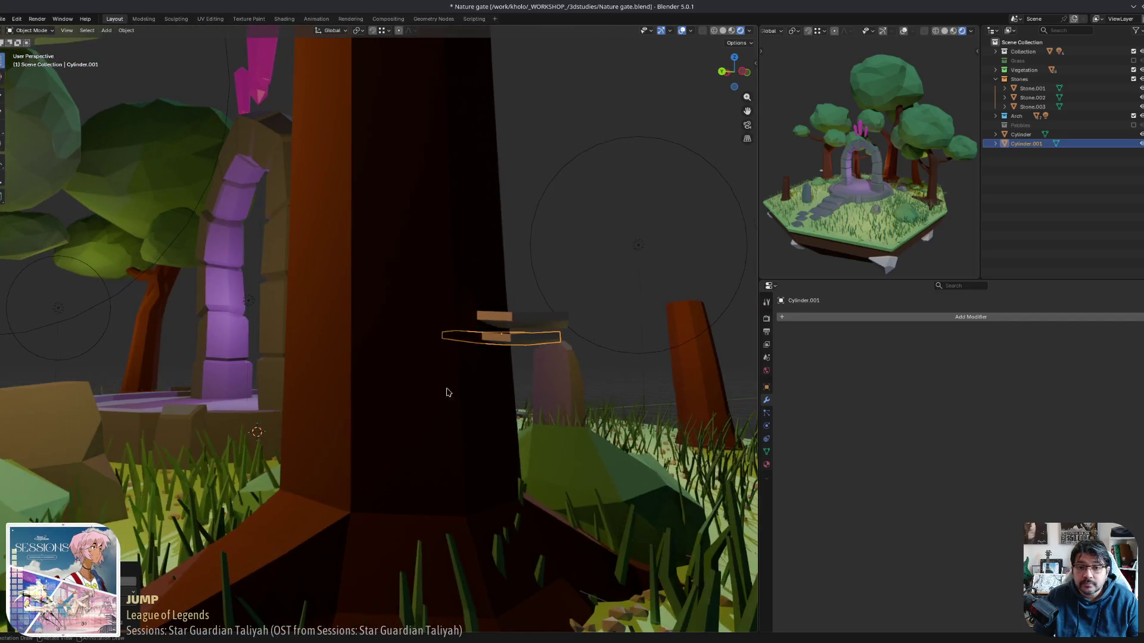
# Rotate the lower fungus slab and duplicate it straight down as a new bottom slab.
pyautogui.press('r')
pyautogui.click(477, 384)
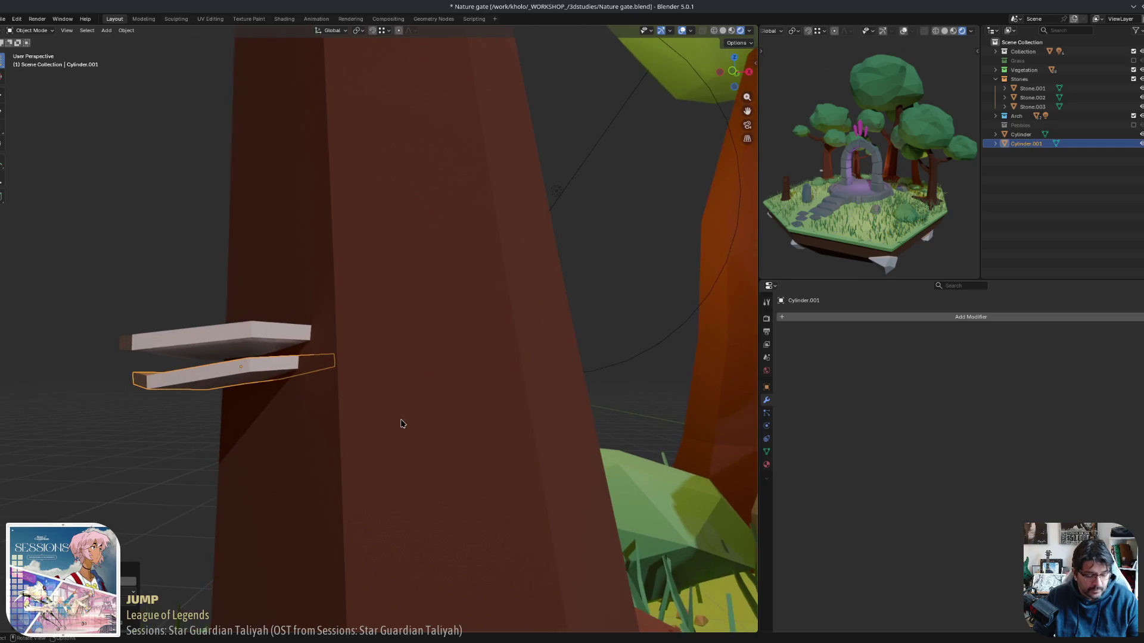
pyautogui.hotkey('shift', 'd')
pyautogui.press('z')
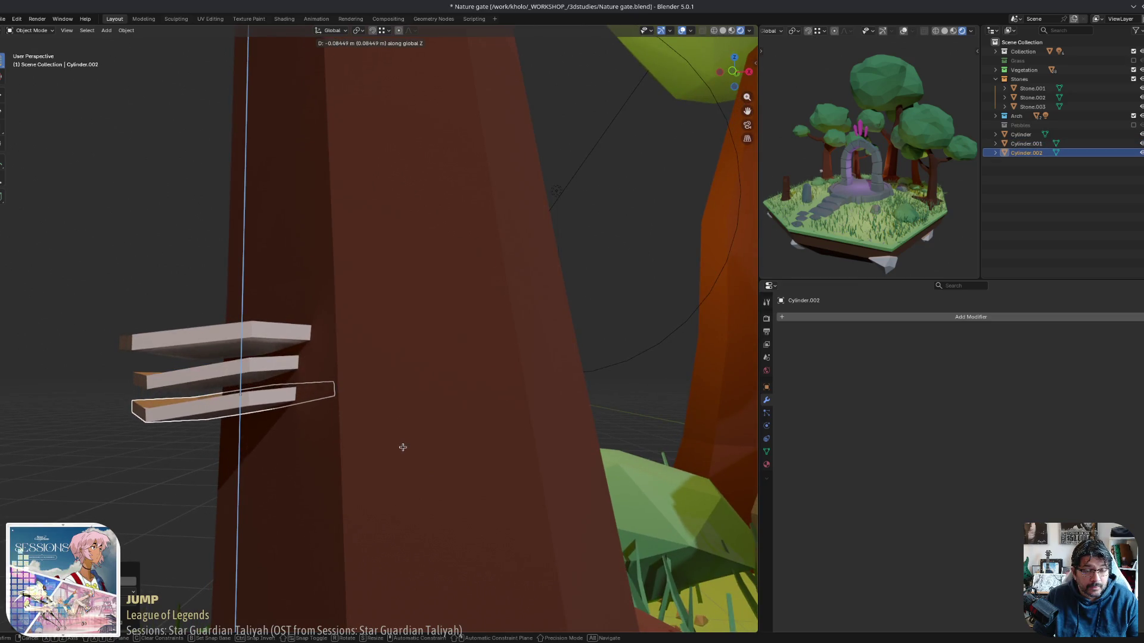
pyautogui.click(381, 446)
# Turn the bottom and middle slabs each around their own vertical Z axis.
pyautogui.moveTo(381, 418)
pyautogui.mouseDown(button='middle')
pyautogui.moveTo(339, 416)
pyautogui.moveTo(384, 424)
pyautogui.mouseUp(button='middle')
pyautogui.press('g')
pyautogui.press('r')
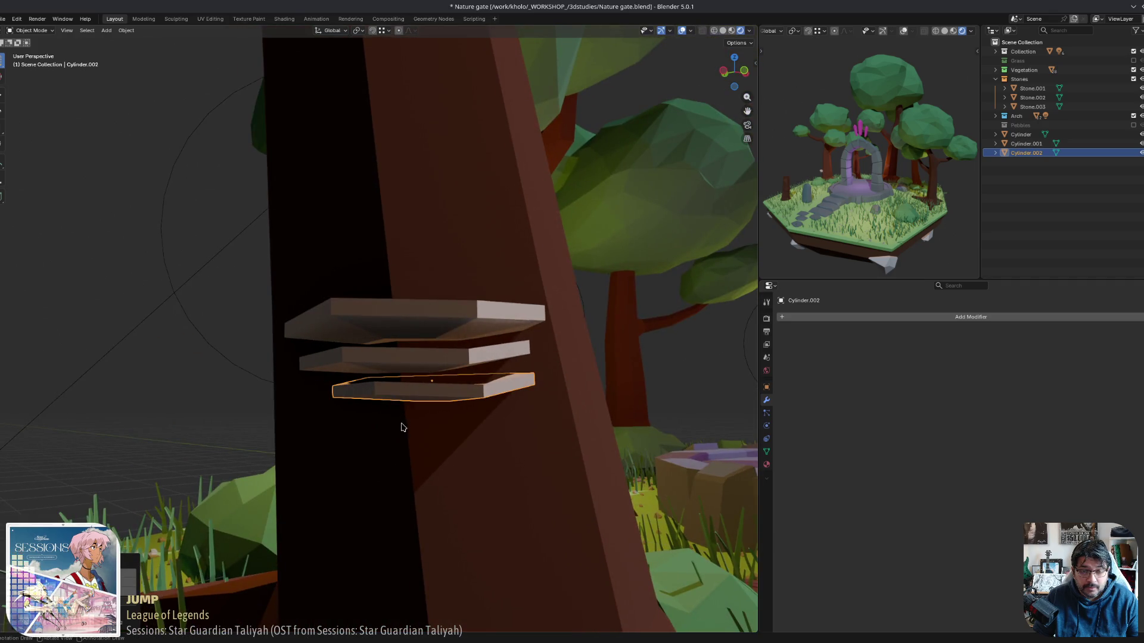
pyautogui.press('z')
pyautogui.press('z')
pyautogui.click(442, 424)
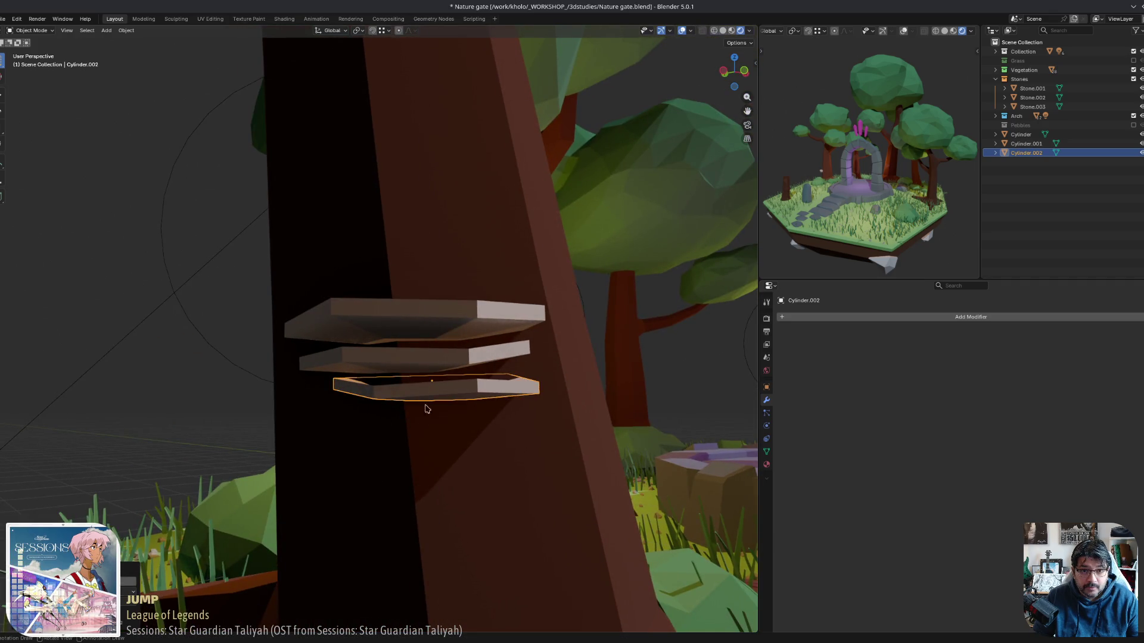
pyautogui.click(411, 357)
pyautogui.press('r')
pyautogui.press('z')
pyautogui.press('z')
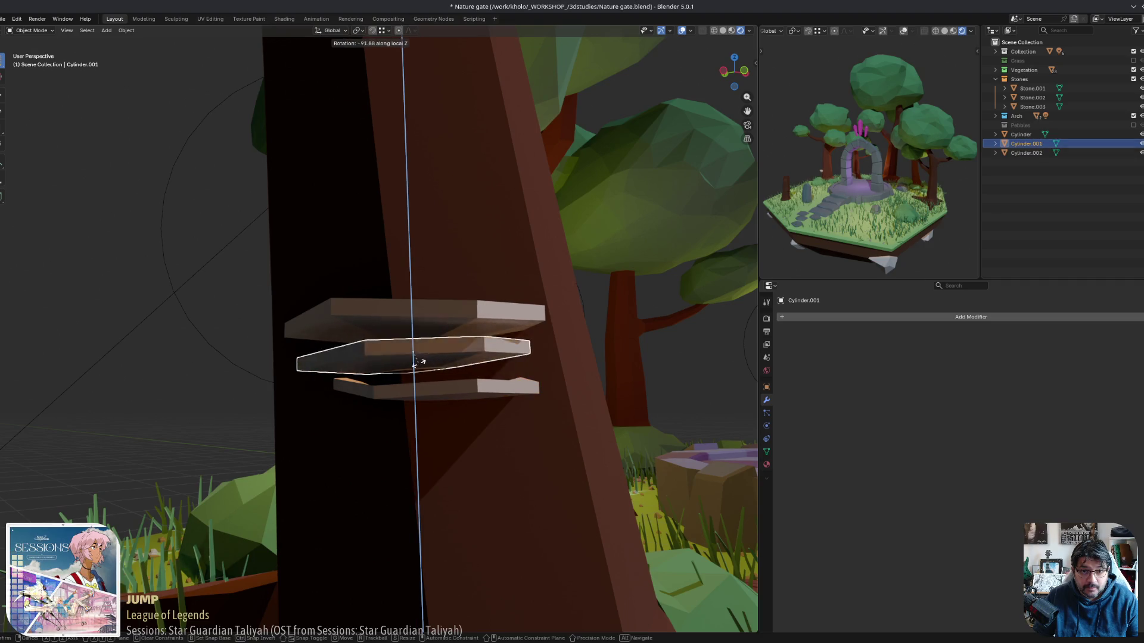
pyautogui.click(419, 366)
# Apply scale to the top fungus slab.
pyautogui.moveTo(476, 386); pyautogui.dragTo(410, 406, button='middle')
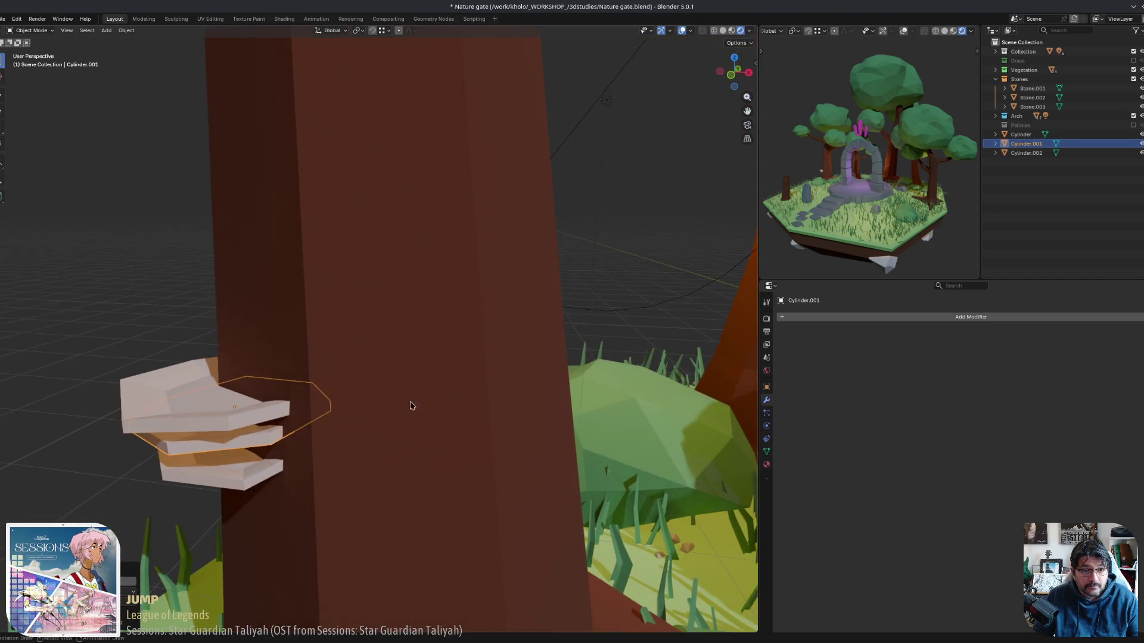
pyautogui.click(183, 406)
pyautogui.hotkey('ctrl', 'a')
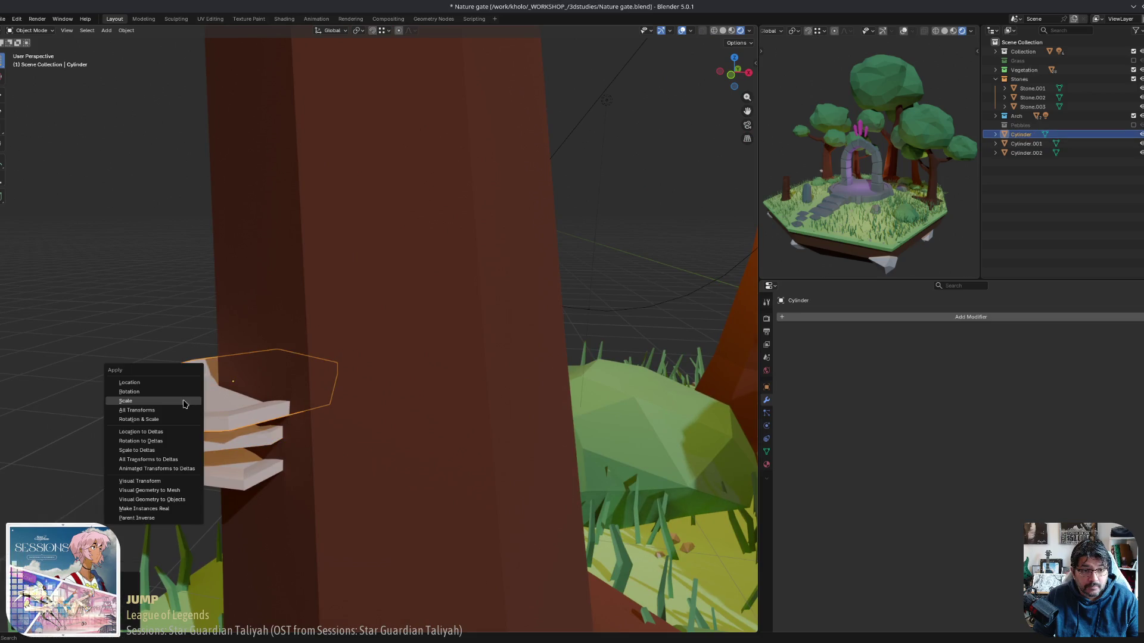
pyautogui.click(185, 402)
# Nudge the bottom slab slightly upward along Z.
pyautogui.moveTo(184, 405)
pyautogui.mouseDown(button='middle')
pyautogui.moveTo(238, 414)
pyautogui.moveTo(208, 417)
pyautogui.mouseUp(button='middle')
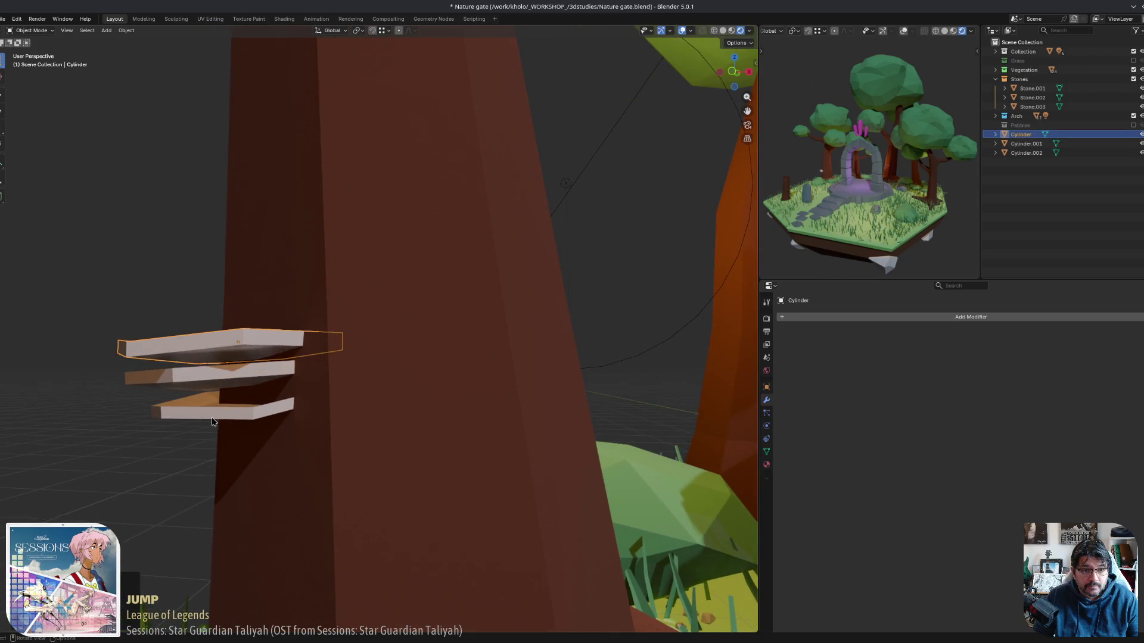
pyautogui.click(203, 411)
pyautogui.press('g')
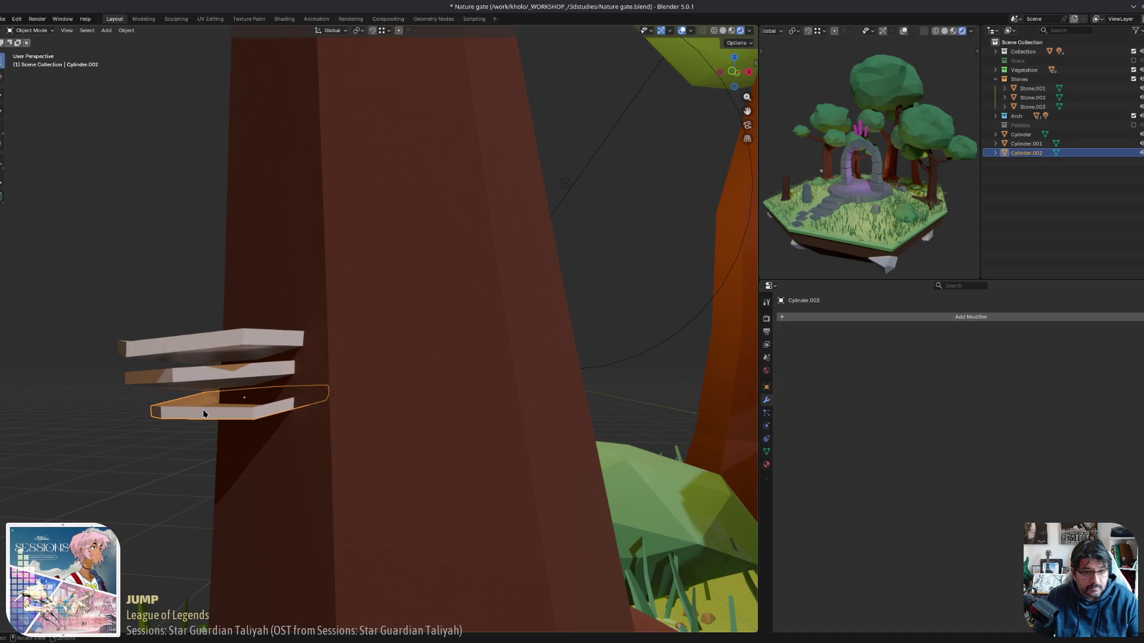
pyautogui.press('z')
pyautogui.click(224, 412)
pyautogui.moveTo(224, 413)
pyautogui.mouseDown(button='middle')
pyautogui.moveTo(296, 403)
pyautogui.moveTo(288, 463)
pyautogui.moveTo(370, 427)
pyautogui.moveTo(266, 314)
pyautogui.moveTo(369, 405)
pyautogui.mouseUp(button='middle')
pyautogui.click(266, 314)
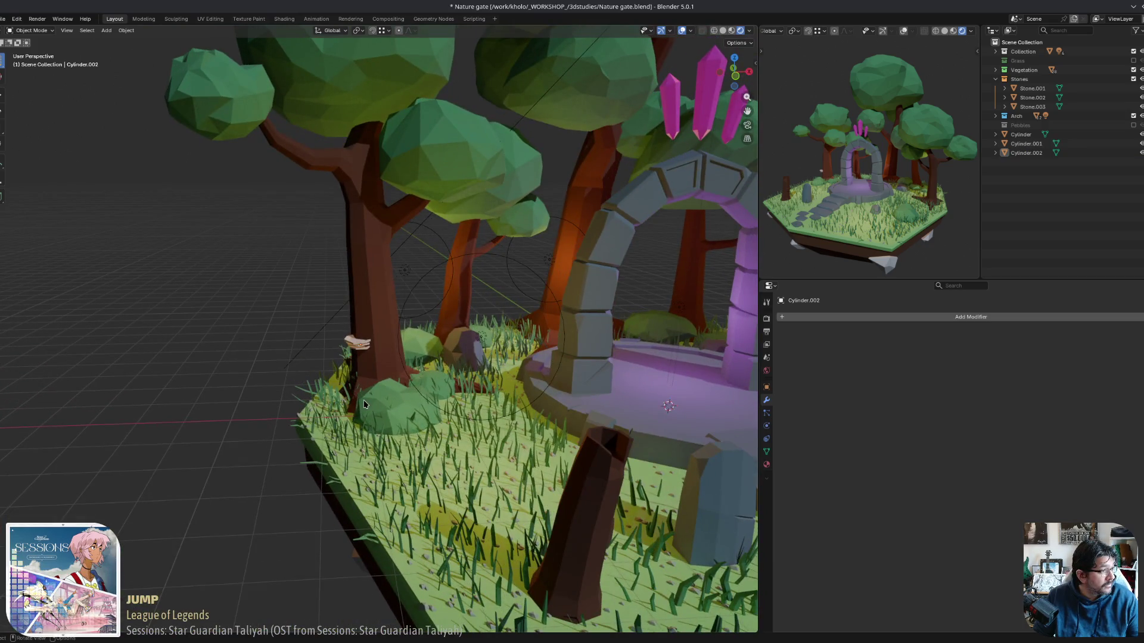
# Select the top, middle and bottom fungus slabs together.
pyautogui.scroll(3, 364, 404)
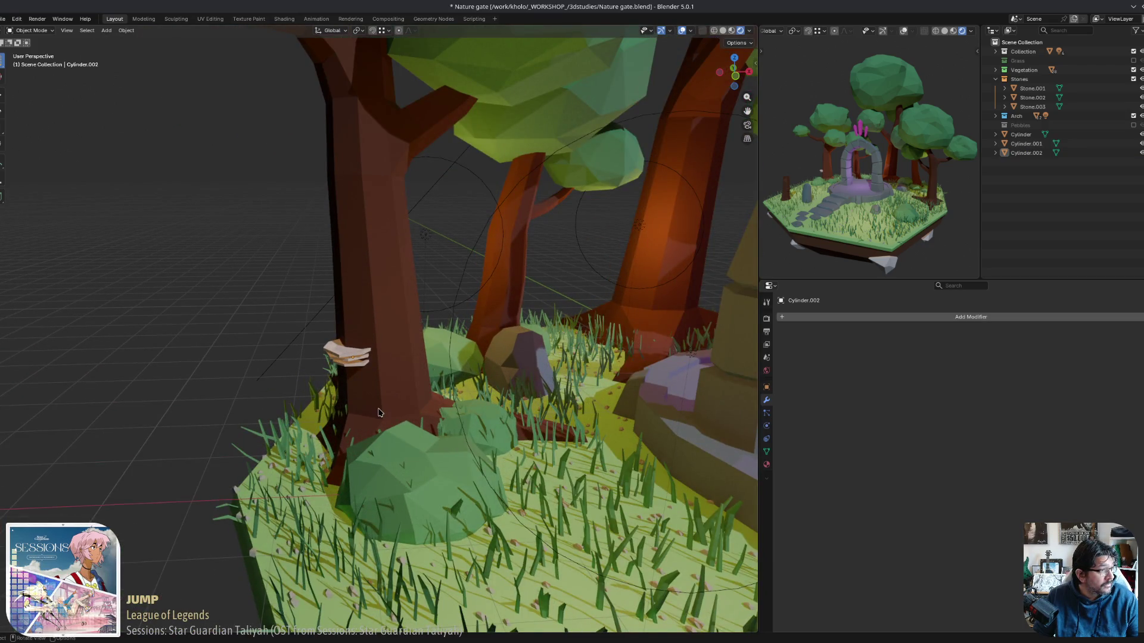
pyautogui.moveTo(430, 418); pyautogui.dragTo(420, 398, button='middle')
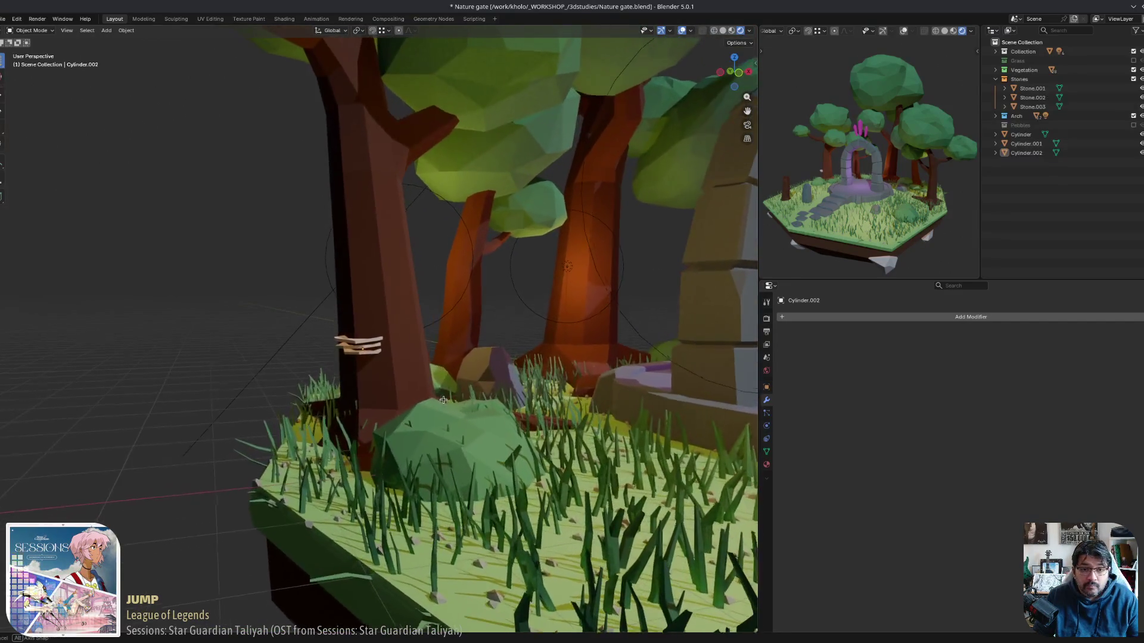
pyautogui.scroll(3, 418, 395)
pyautogui.click(344, 359)
pyautogui.keyDown('shift'); pyautogui.click(351, 382); pyautogui.keyUp('shift')
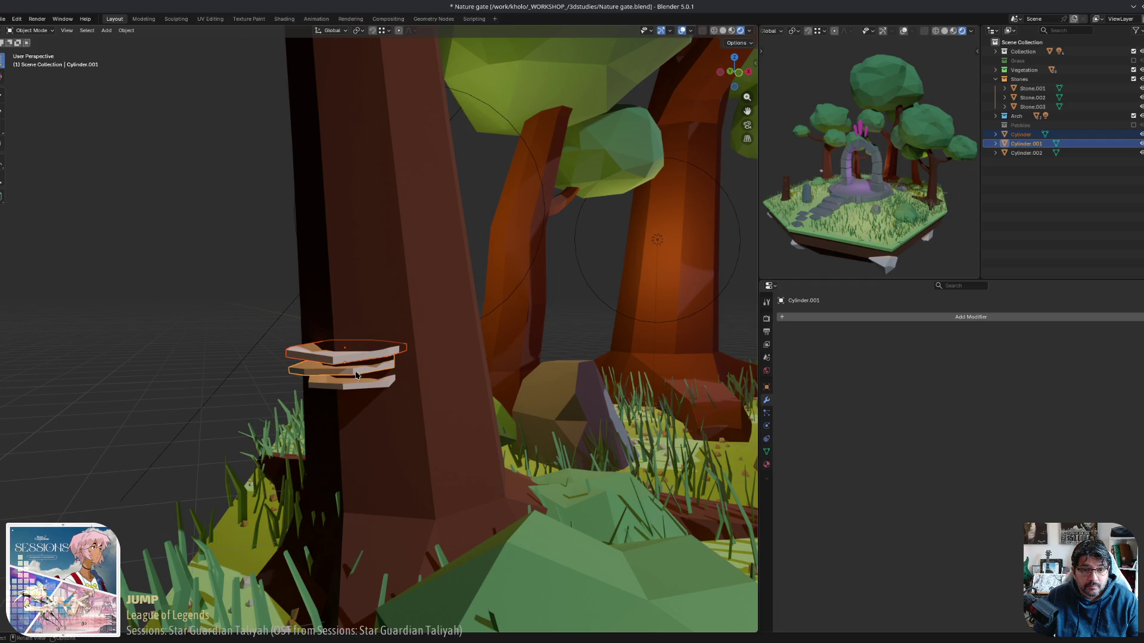
pyautogui.keyDown('shift'); pyautogui.click(356, 391); pyautogui.keyUp('shift')
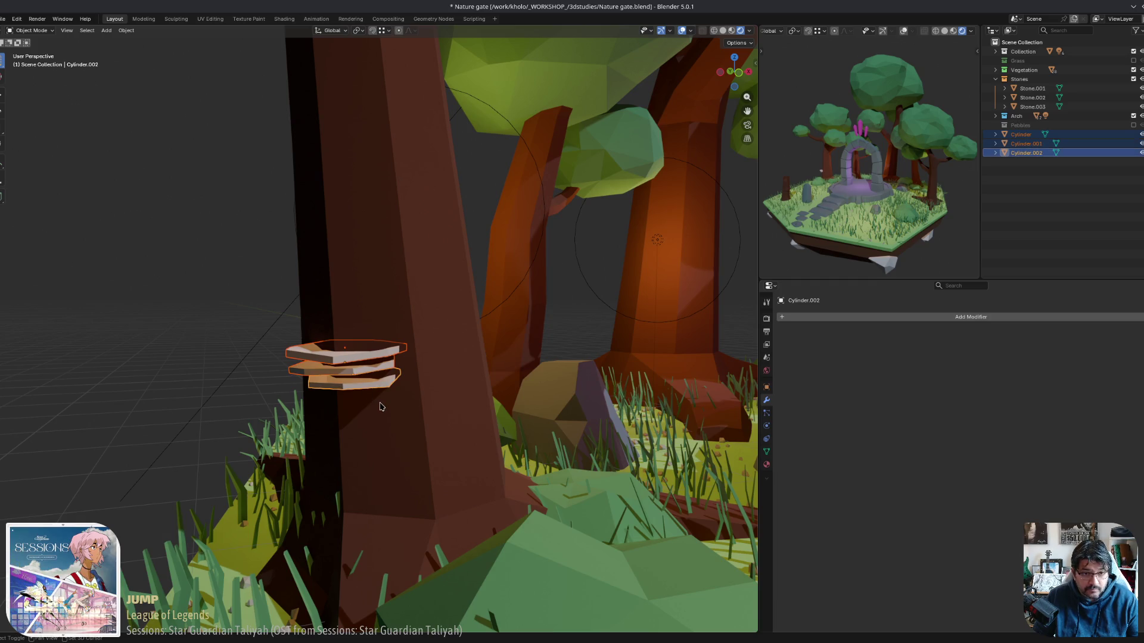
# Duplicate the three-slab fungus lower on the trunk and rotate the copy.
pyautogui.hotkey('shift', 'd')
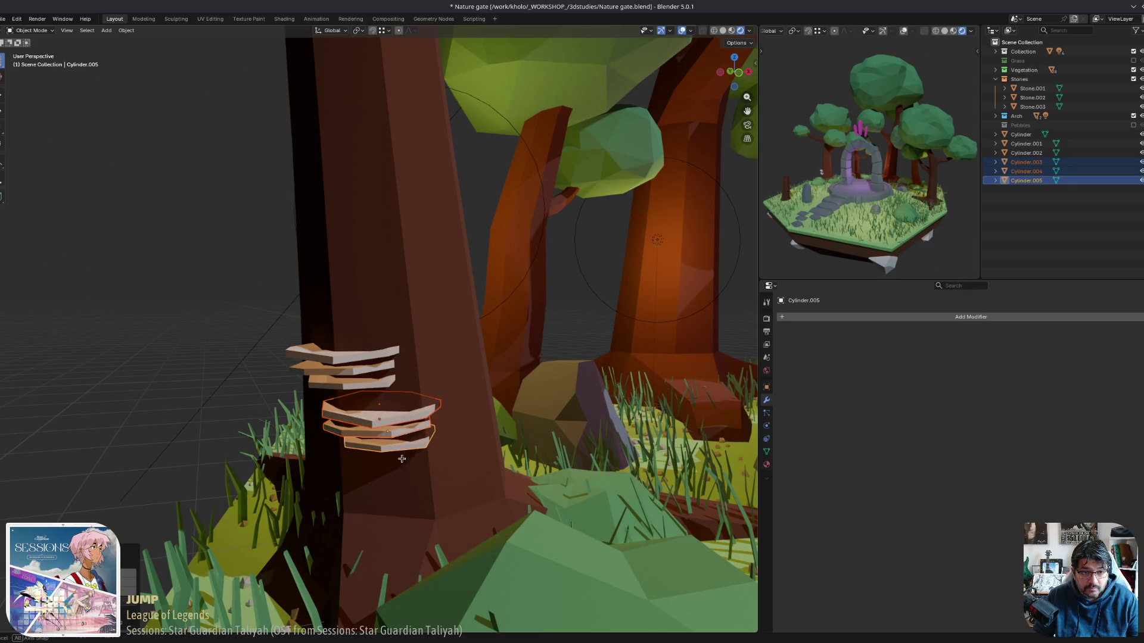
pyautogui.click(401, 459)
pyautogui.moveTo(402, 459)
pyautogui.mouseDown(button='middle')
pyautogui.moveTo(517, 447)
pyautogui.moveTo(432, 455)
pyautogui.moveTo(553, 427)
pyautogui.mouseUp(button='middle')
pyautogui.press('r')
pyautogui.click(510, 435)
pyautogui.press('r')
pyautogui.click(524, 438)
# Shrink the copied fungus and move it closer to the first cluster.
pyautogui.press('s')
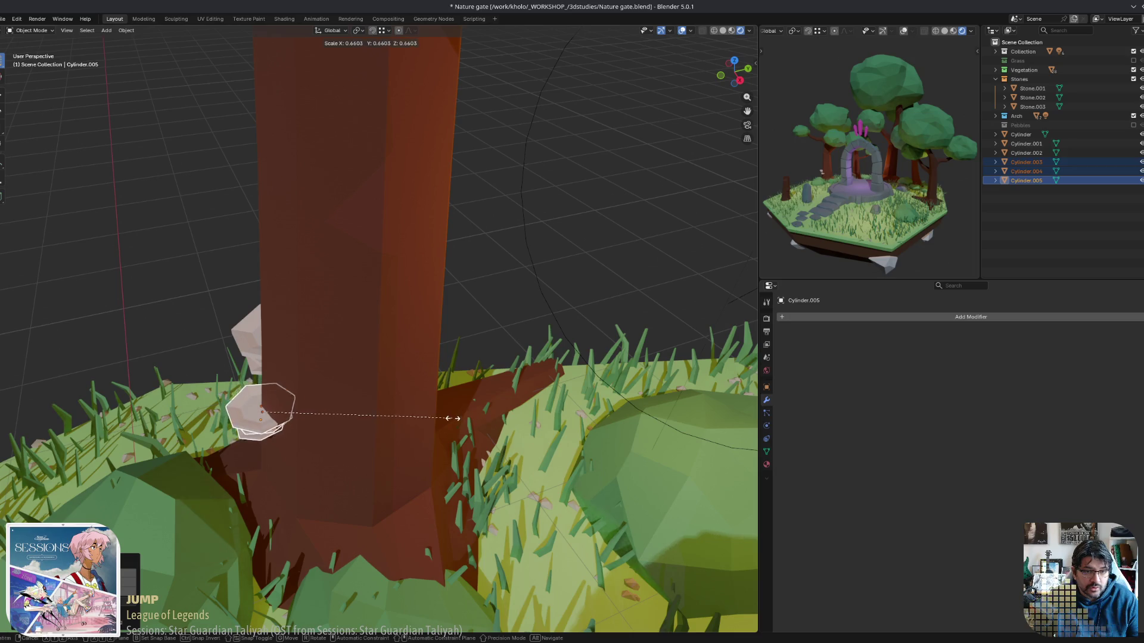
pyautogui.click(486, 417)
pyautogui.moveTo(486, 417)
pyautogui.mouseDown(button='middle')
pyautogui.moveTo(553, 367)
pyautogui.moveTo(537, 387)
pyautogui.mouseUp(button='middle')
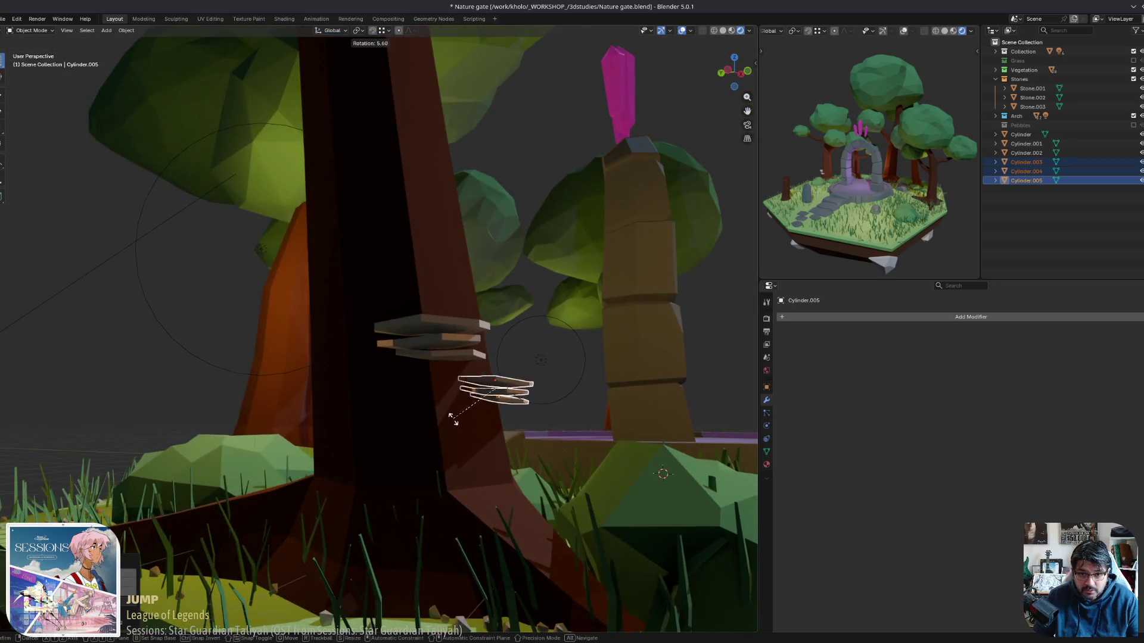
pyautogui.press('g')
pyautogui.click(465, 429)
pyautogui.moveTo(465, 429)
pyautogui.mouseDown(button='middle')
pyautogui.moveTo(477, 470)
pyautogui.moveTo(386, 386)
pyautogui.moveTo(340, 373)
pyautogui.moveTo(404, 385)
pyautogui.mouseUp(button='middle')
# Duplicate the second fungus's bottom slab vertically to make a fourth slab.
pyautogui.scroll(3, 441, 429)
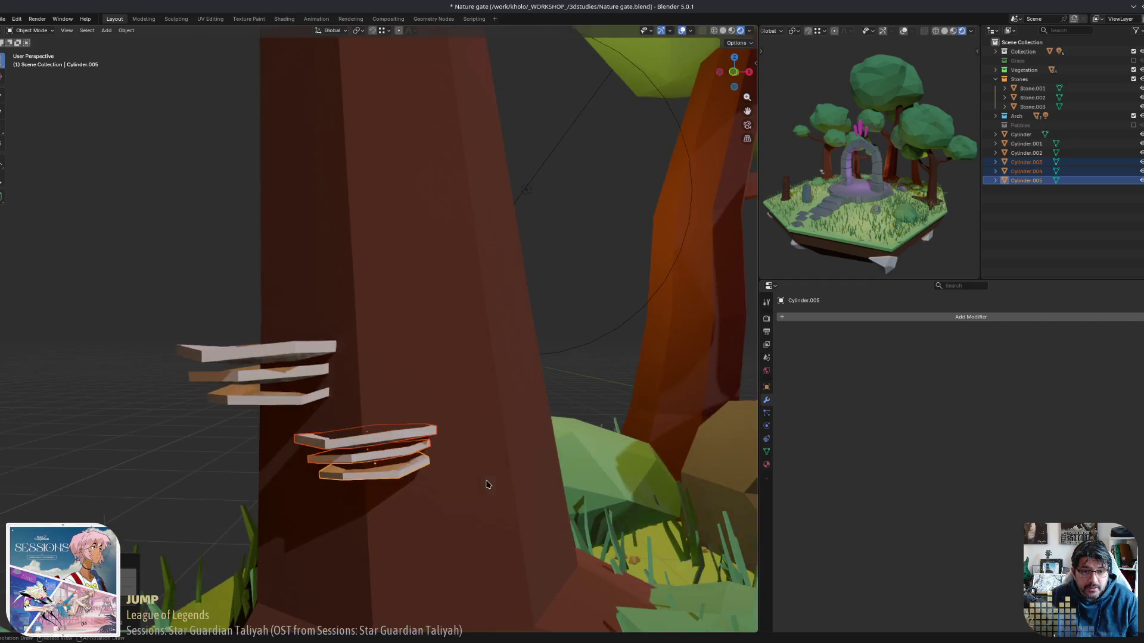
pyautogui.click(334, 401)
pyautogui.scroll(1, 335, 401)
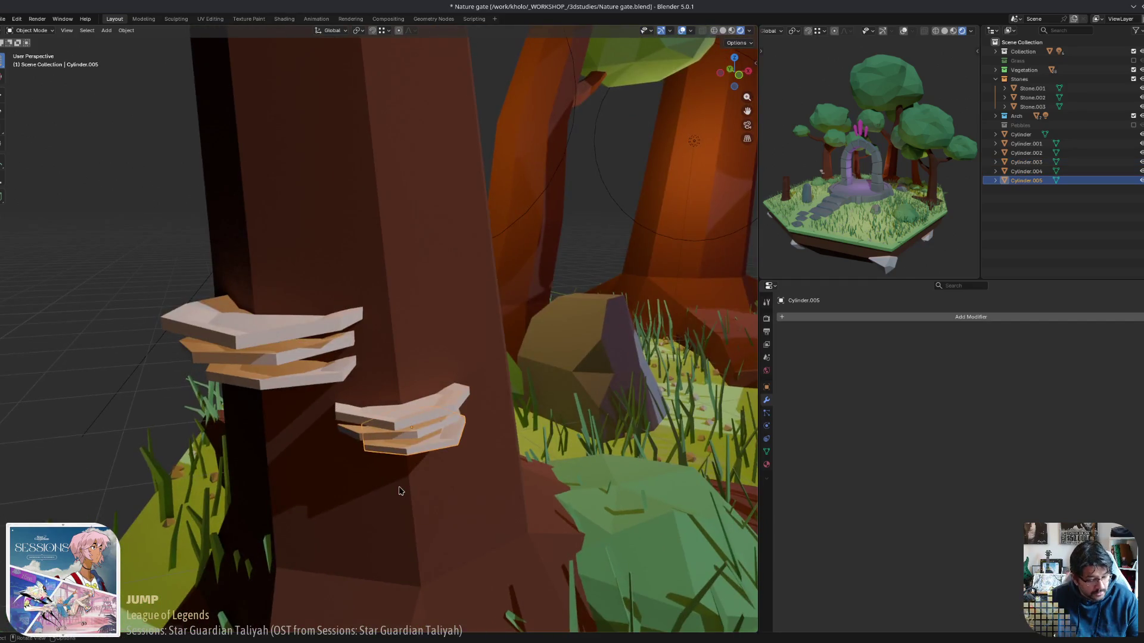
pyautogui.hotkey('shift', 'd')
pyautogui.press('z')
pyautogui.press('z')
pyautogui.press('z')
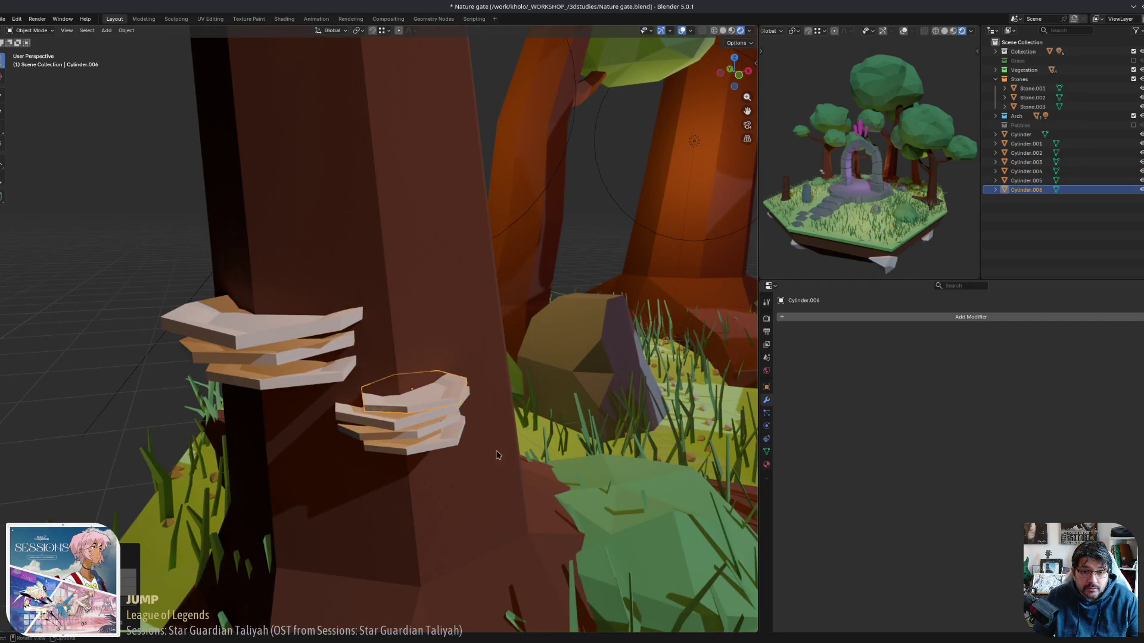
pyautogui.moveTo(381, 446)
pyautogui.keyDown('alt'); pyautogui.mouseDown(button='middle')
pyautogui.moveTo(486, 459)
pyautogui.moveTo(465, 415)
pyautogui.moveTo(475, 439)
pyautogui.mouseUp(button='middle'); pyautogui.keyUp('alt')
pyautogui.click(483, 460)
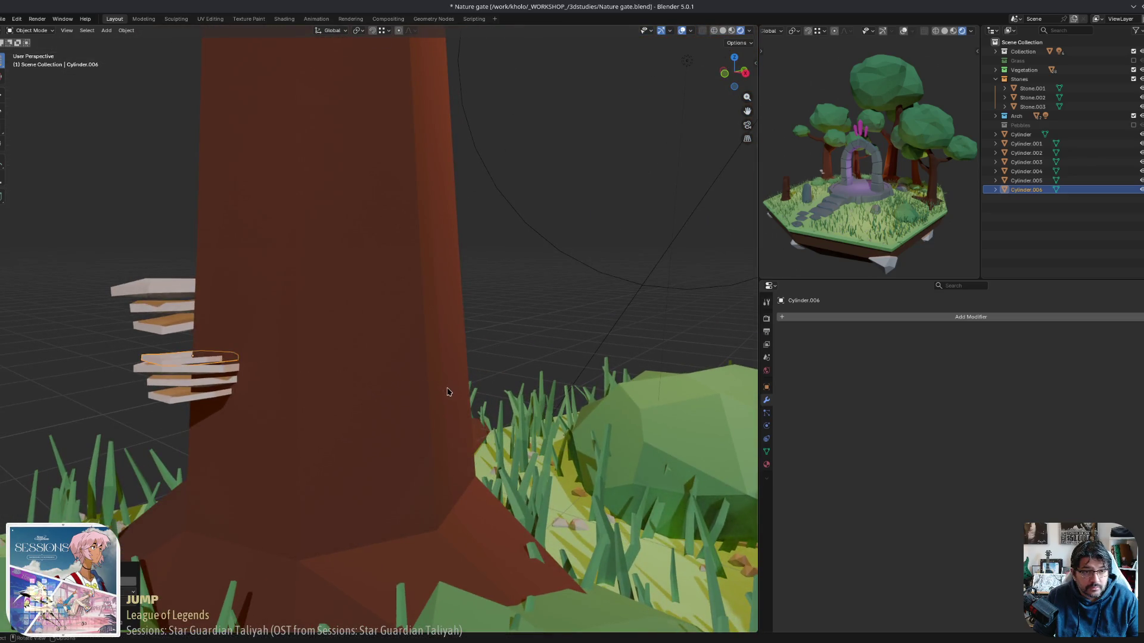
# Reposition and rotate the new slab so it fits the stack.
pyautogui.moveTo(448, 391)
pyautogui.mouseDown(button='middle')
pyautogui.moveTo(434, 383)
pyautogui.moveTo(509, 434)
pyautogui.mouseUp(button='middle')
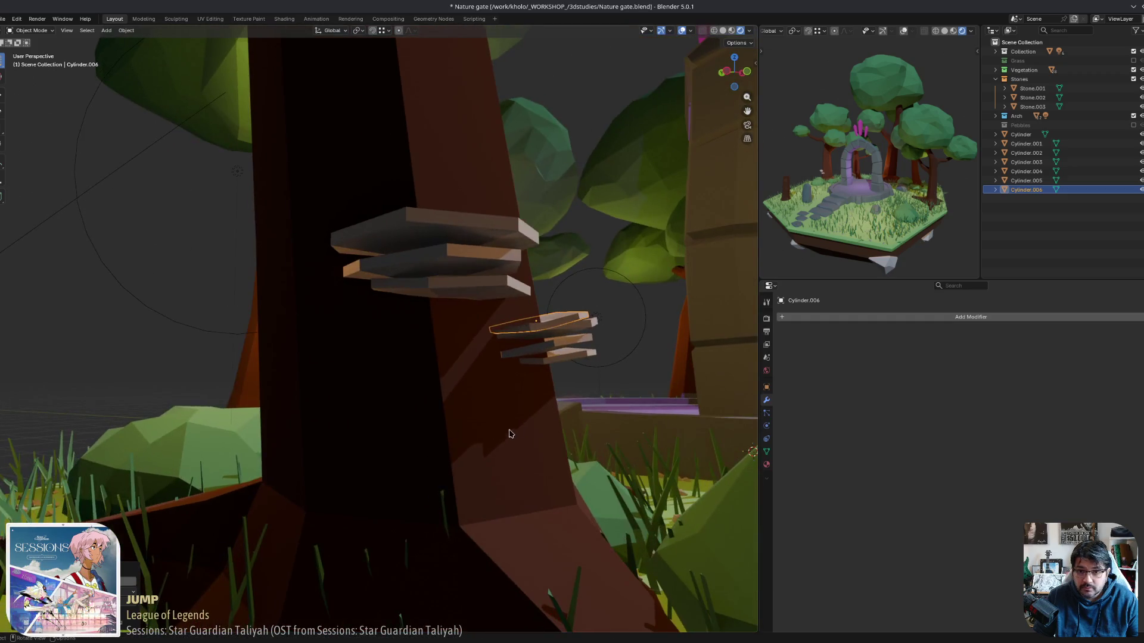
pyautogui.press('g')
pyautogui.press('z')
pyautogui.press('z')
pyautogui.moveTo(628, 387)
pyautogui.keyDown('alt'); pyautogui.mouseDown(button='middle')
pyautogui.moveTo(606, 393)
pyautogui.moveTo(518, 276)
pyautogui.moveTo(485, 332)
pyautogui.moveTo(402, 400)
pyautogui.moveTo(492, 384)
pyautogui.moveTo(384, 403)
pyautogui.mouseUp(button='middle'); pyautogui.keyUp('alt')
pyautogui.press('r')
pyautogui.click(521, 296)
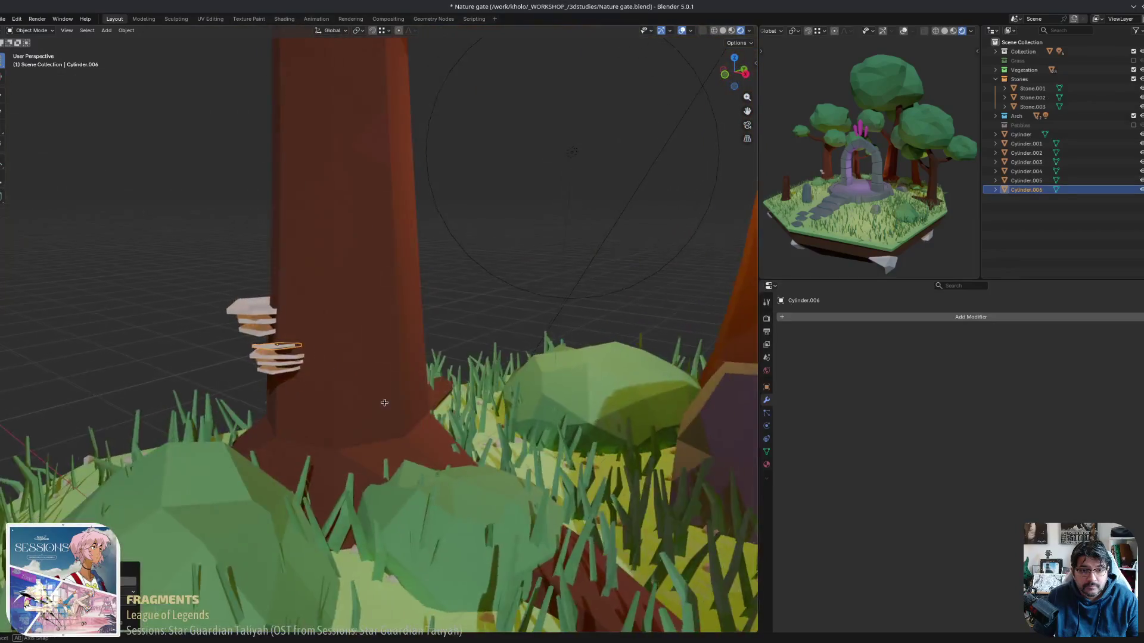
# Select the upper fungus's three slabs, join them, and name the object Mushrooms.001.
pyautogui.click(572, 151)
pyautogui.moveTo(572, 151); pyautogui.dragTo(568, 324, button='middle')
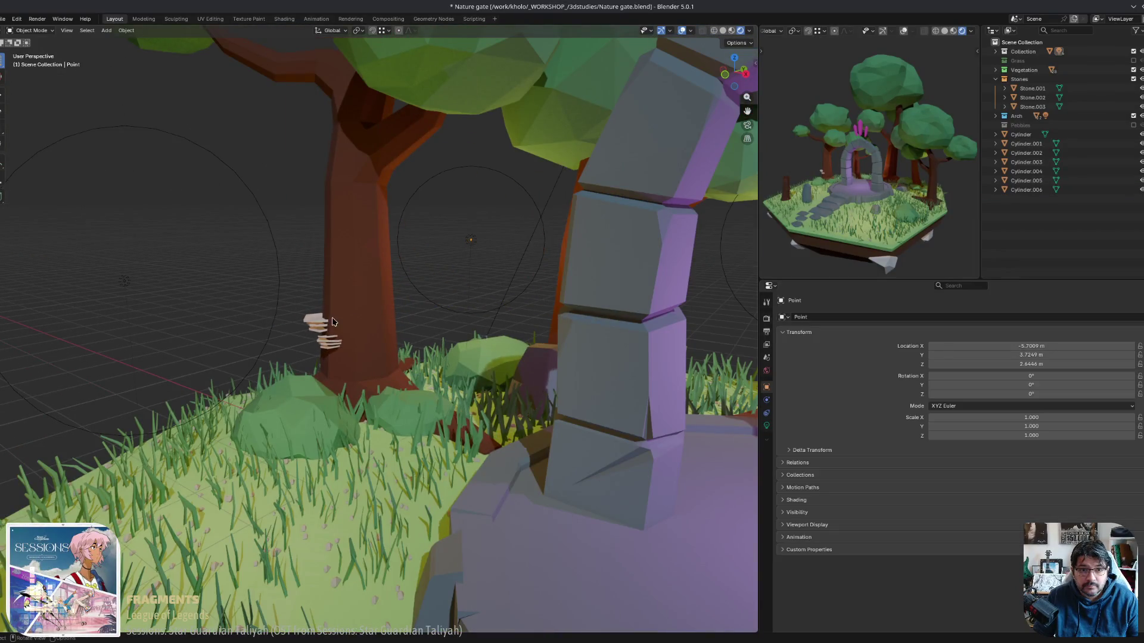
pyautogui.moveTo(333, 322)
pyautogui.mouseDown(button='middle')
pyautogui.moveTo(404, 301)
pyautogui.moveTo(557, 304)
pyautogui.moveTo(416, 324)
pyautogui.moveTo(357, 381)
pyautogui.moveTo(325, 364)
pyautogui.moveTo(330, 333)
pyautogui.mouseUp(button='middle')
pyautogui.click(337, 380)
pyautogui.keyDown('shift'); pyautogui.click(330, 392); pyautogui.keyUp('shift')
pyautogui.click(330, 332)
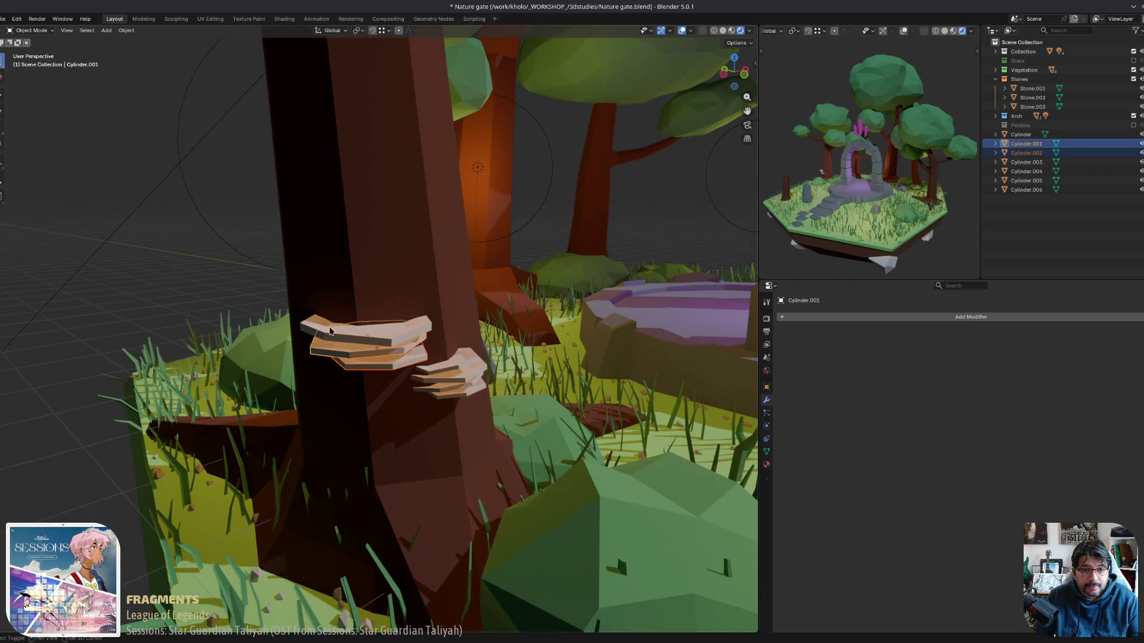
pyautogui.keyDown('shift'); pyautogui.click(330, 332); pyautogui.keyUp('shift')
pyautogui.write('Mushrooms.003')
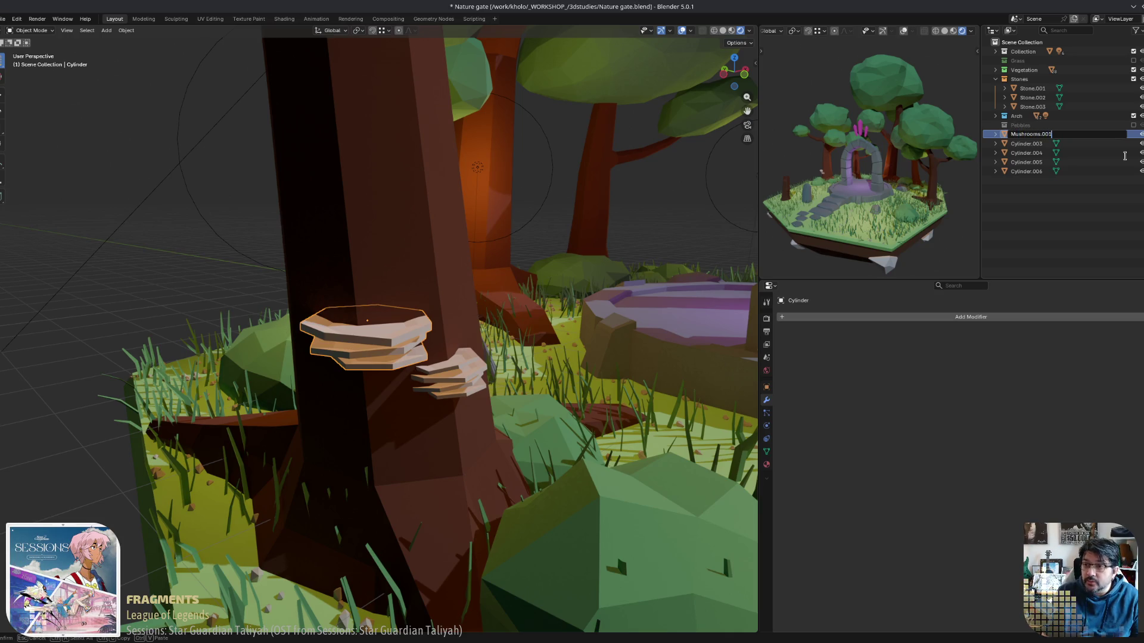
pyautogui.press('Return')
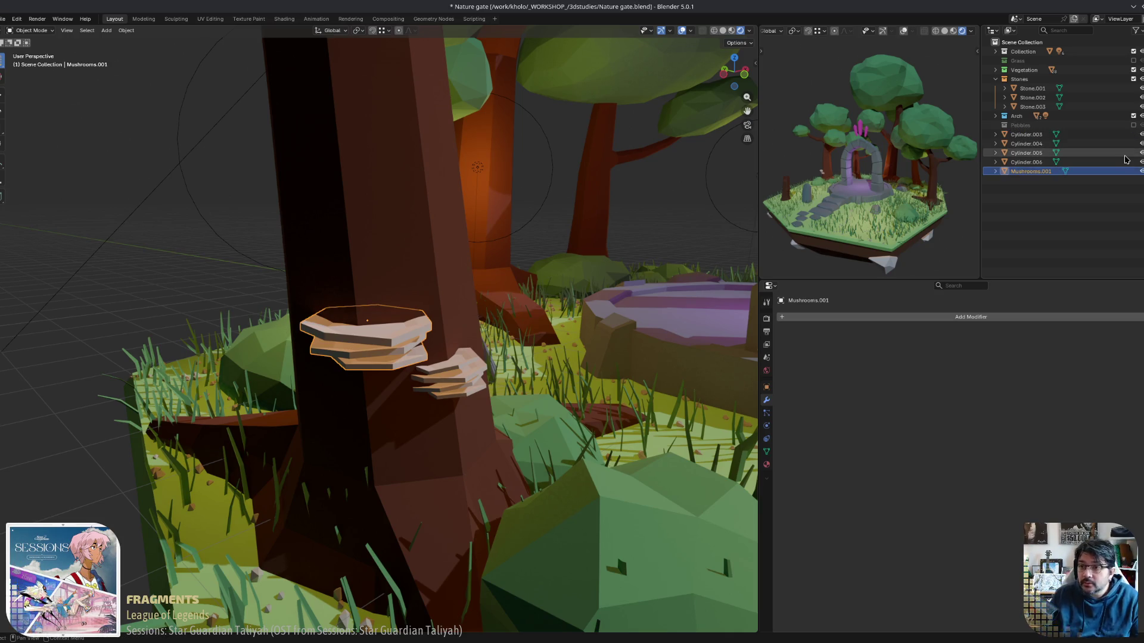
# Rename the fungus mesh data from Cylinder to Mushrooms.001.
pyautogui.click(767, 452)
pyautogui.click(832, 318)
pyautogui.write('Mushrooms.00')
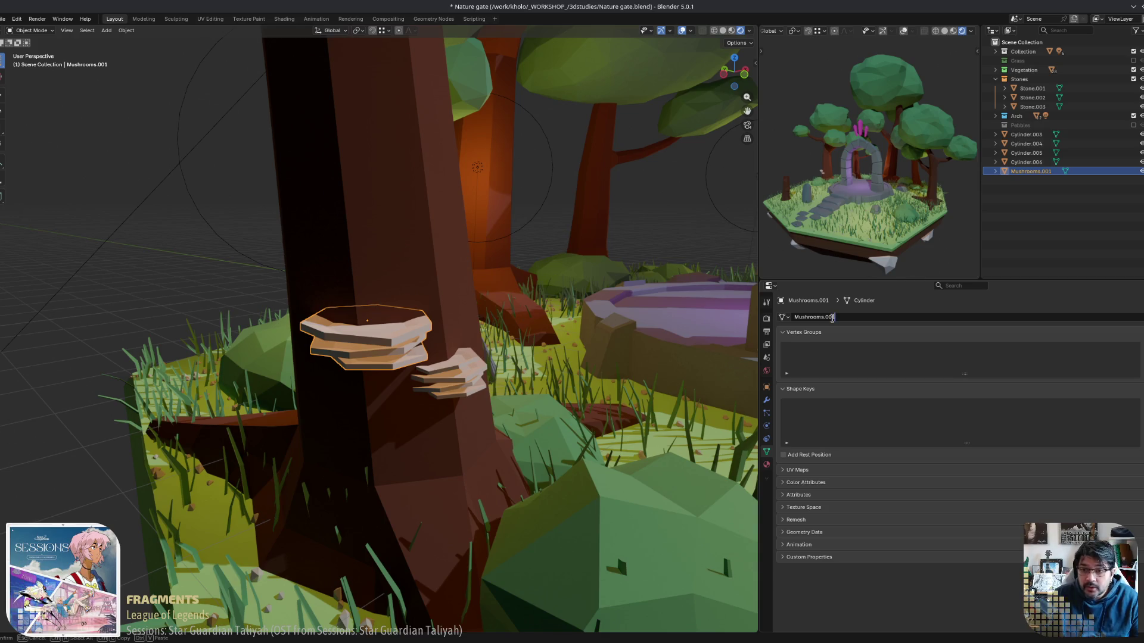
pyautogui.press('Return')
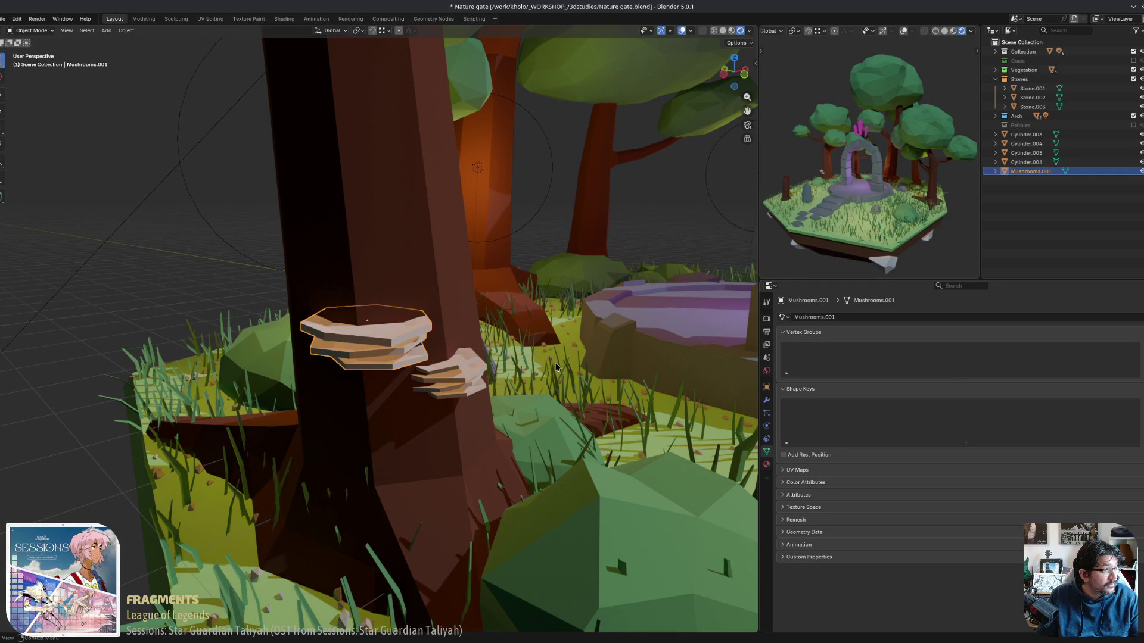
pyautogui.moveTo(615, 353)
pyautogui.mouseDown(button='middle')
pyautogui.moveTo(619, 375)
pyautogui.moveTo(566, 416)
pyautogui.moveTo(596, 468)
pyautogui.moveTo(583, 379)
pyautogui.mouseUp(button='middle')
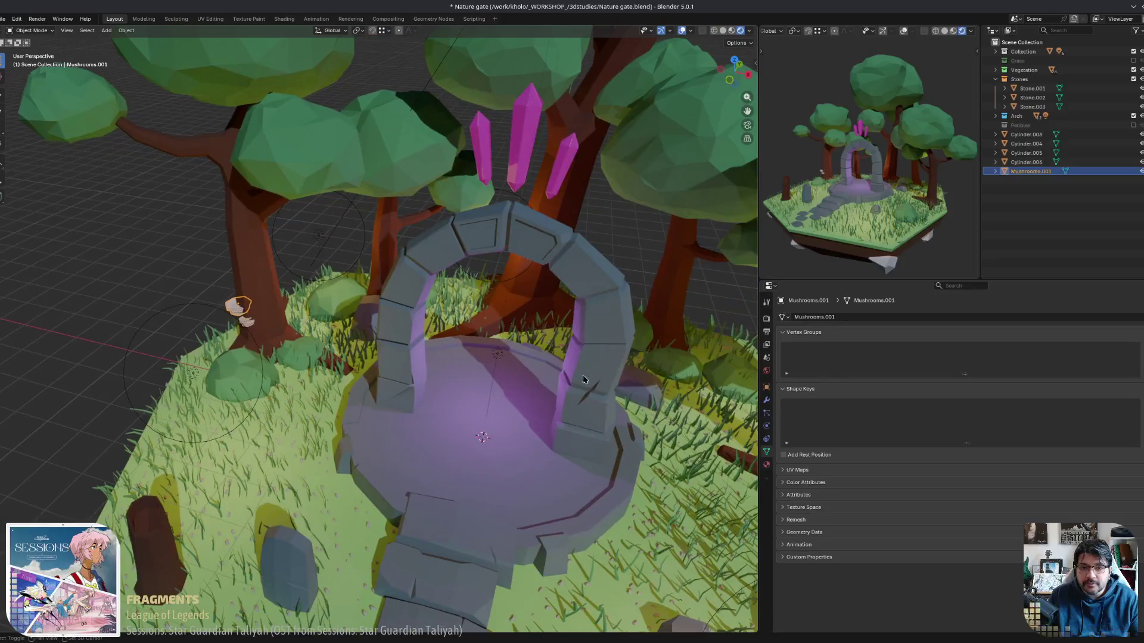
pyautogui.click(498, 360)
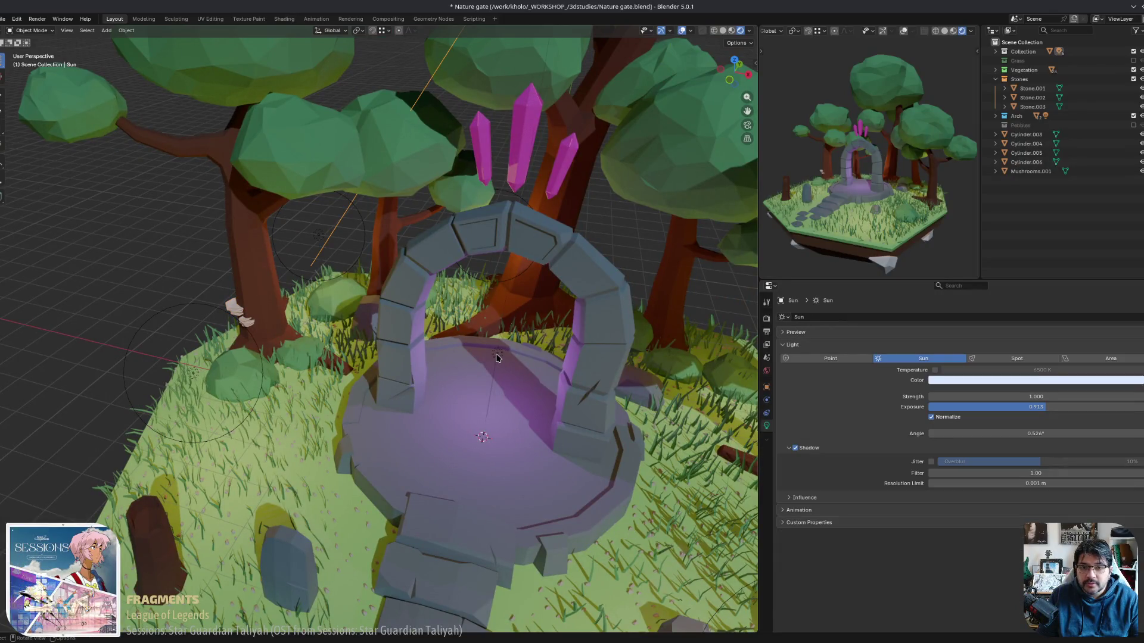
pyautogui.moveTo(512, 360); pyautogui.dragTo(571, 352, button='middle')
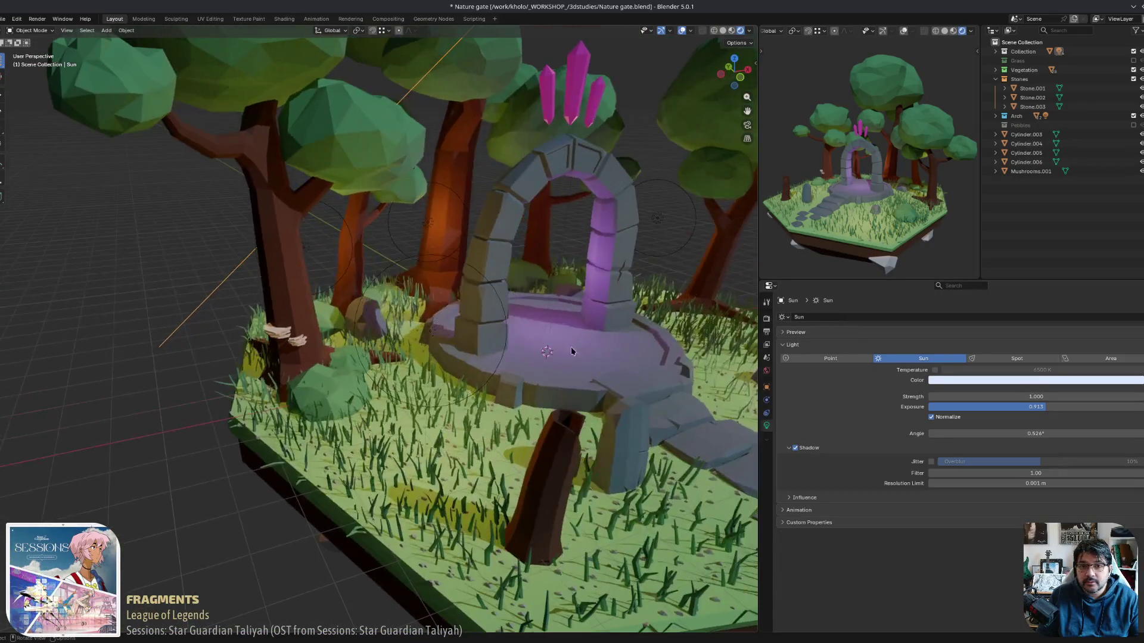
pyautogui.click(560, 275)
pyautogui.moveTo(560, 275); pyautogui.dragTo(525, 253, button='middle')
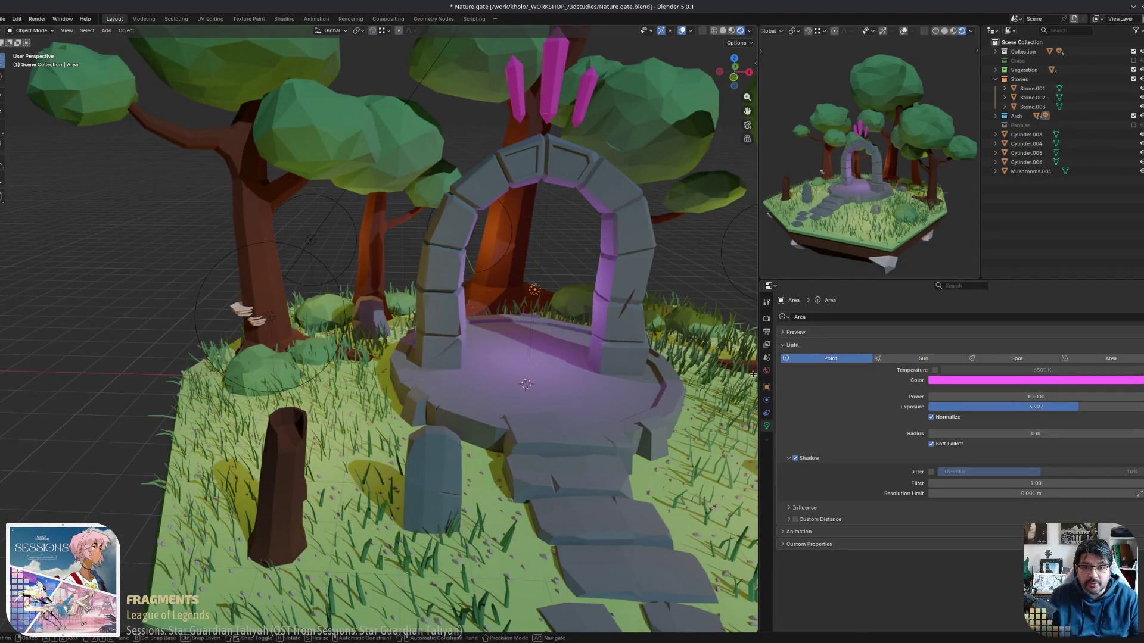
pyautogui.press('g')
pyautogui.press('z')
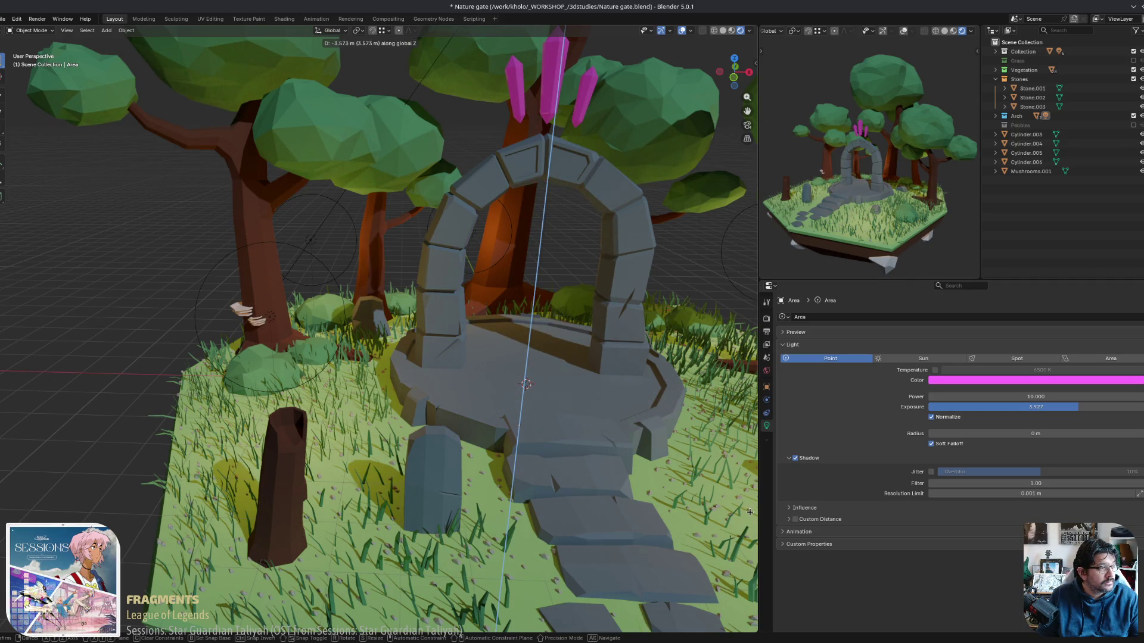
pyautogui.press('Escape')
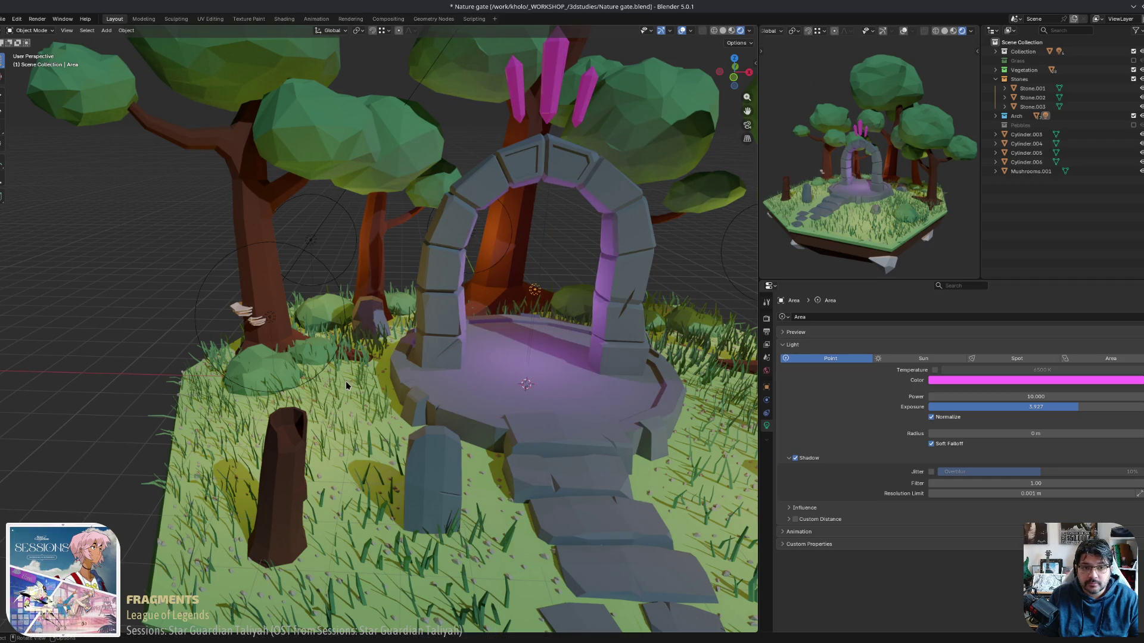
# Select the four lower shelf pieces and join them into one object.
pyautogui.moveTo(345, 384); pyautogui.dragTo(334, 361, button='middle')
pyautogui.scroll(5, 327, 353)
pyautogui.click(248, 357)
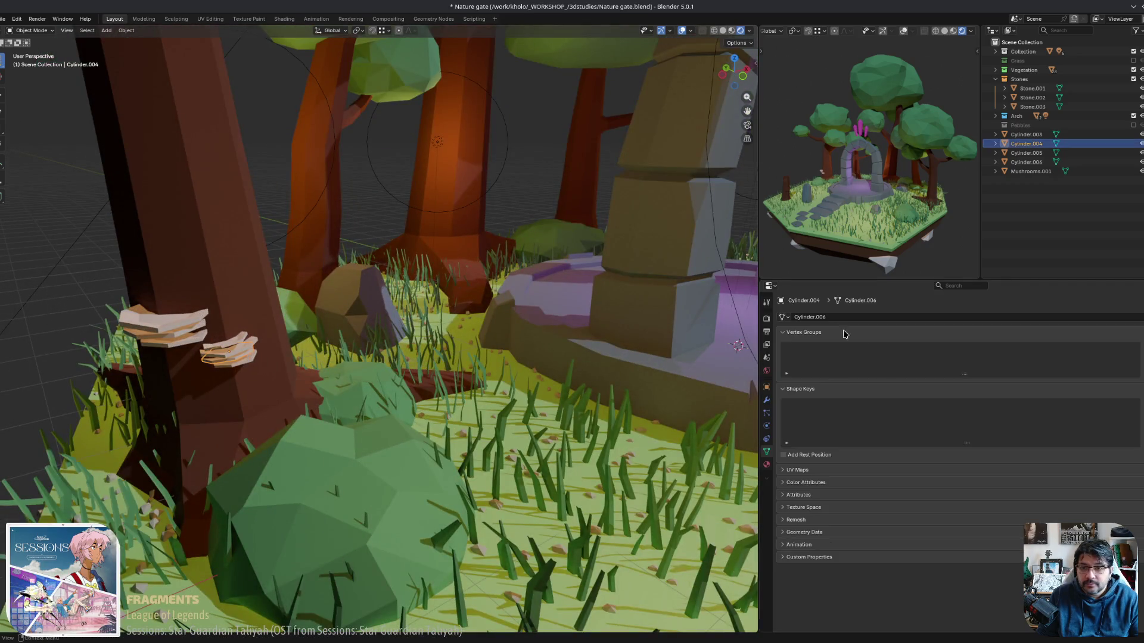
pyautogui.scroll(3, 232, 376)
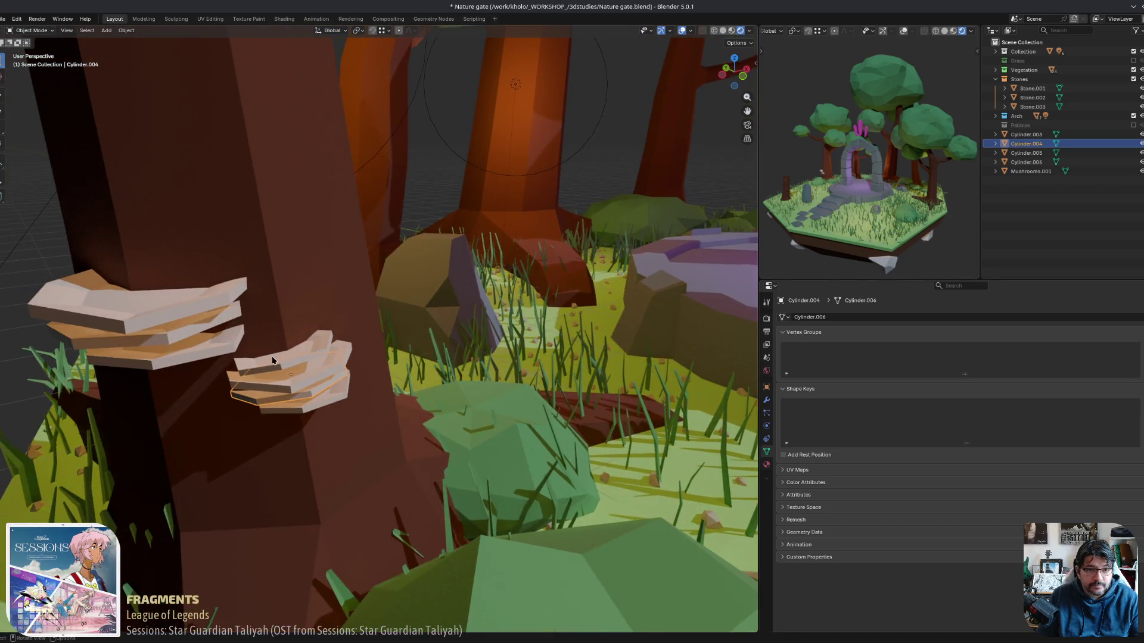
pyautogui.click(275, 395)
pyautogui.keyDown('shift'); pyautogui.click(278, 396); pyautogui.keyUp('shift')
pyautogui.keyDown('shift'); pyautogui.click(280, 411); pyautogui.keyUp('shift')
pyautogui.keyDown('shift'); pyautogui.click(321, 389); pyautogui.keyUp('shift')
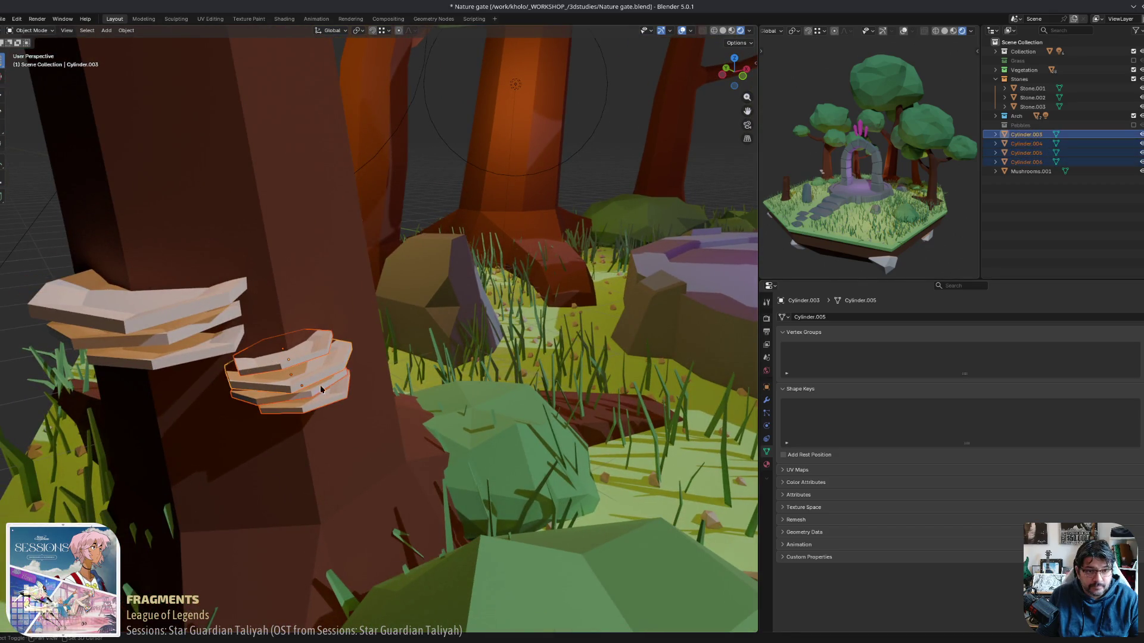
pyautogui.hotkey('ctrl', 'j')
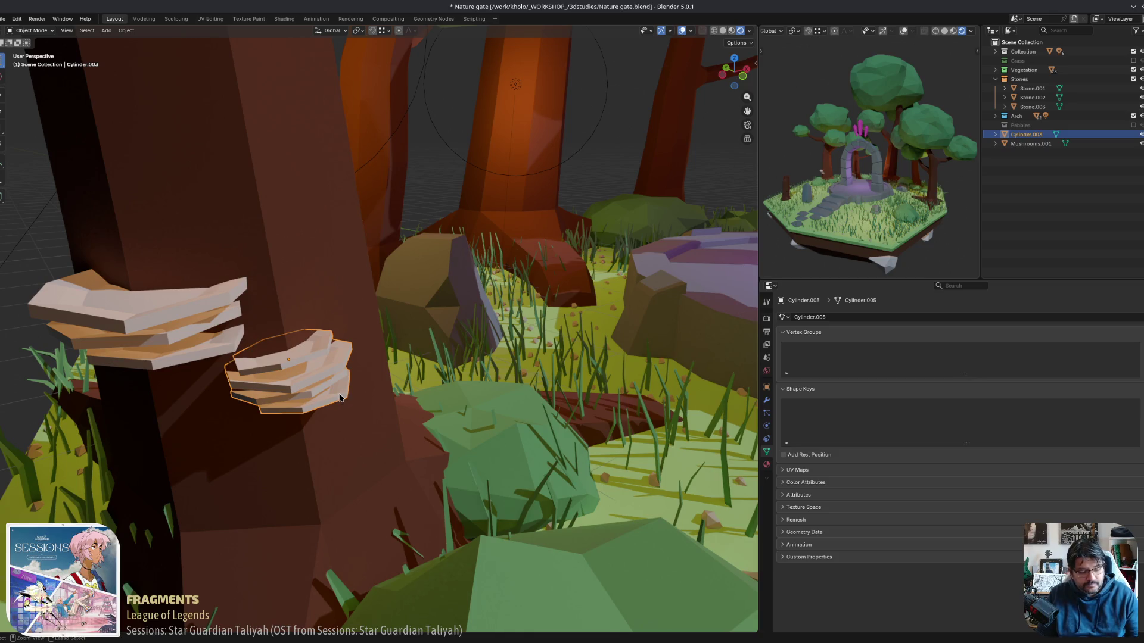
# Apply rotation and scale, and name both mesh data and object Mushrooms.002.
pyautogui.hotkey('ctrl', 'a')
pyautogui.click(327, 423)
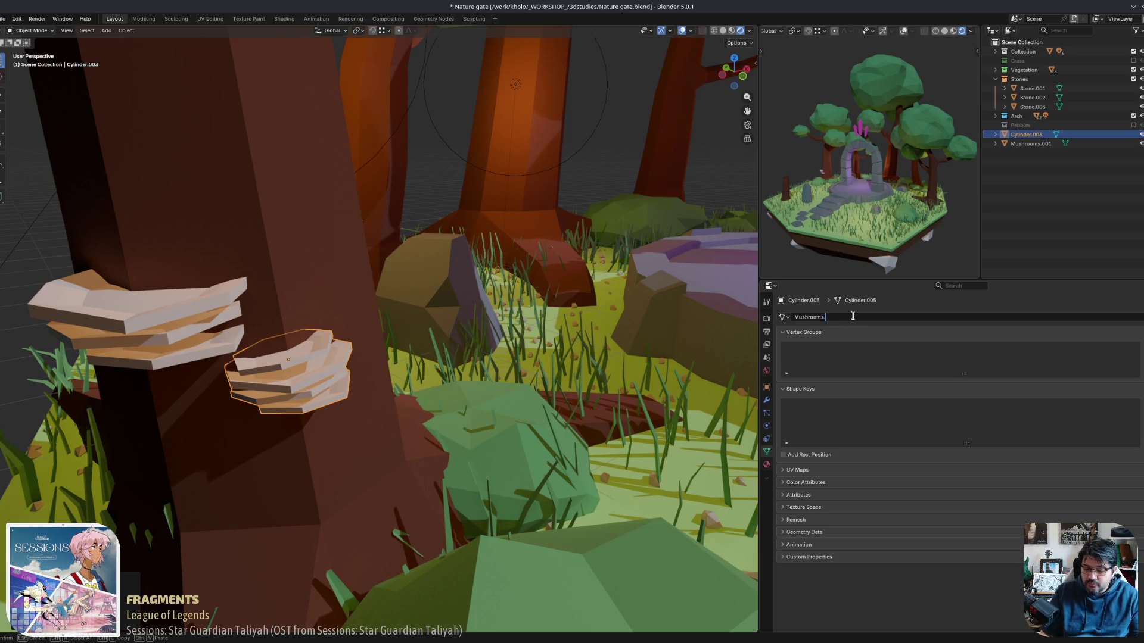
pyautogui.press('Return')
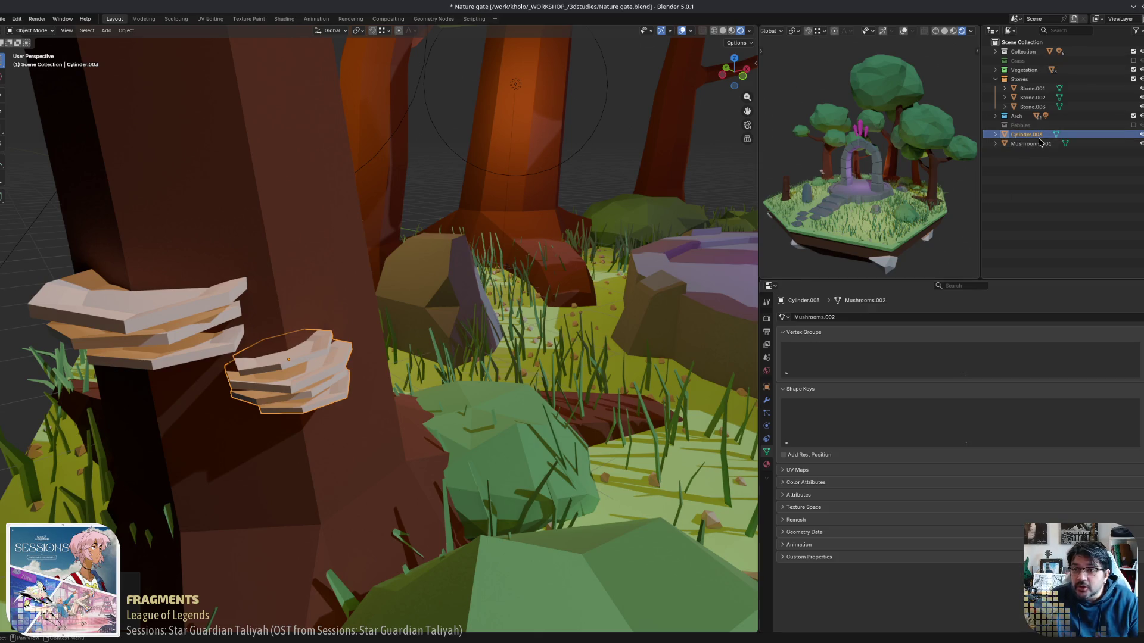
pyautogui.press('F2')
pyautogui.write('Mushrooms.002')
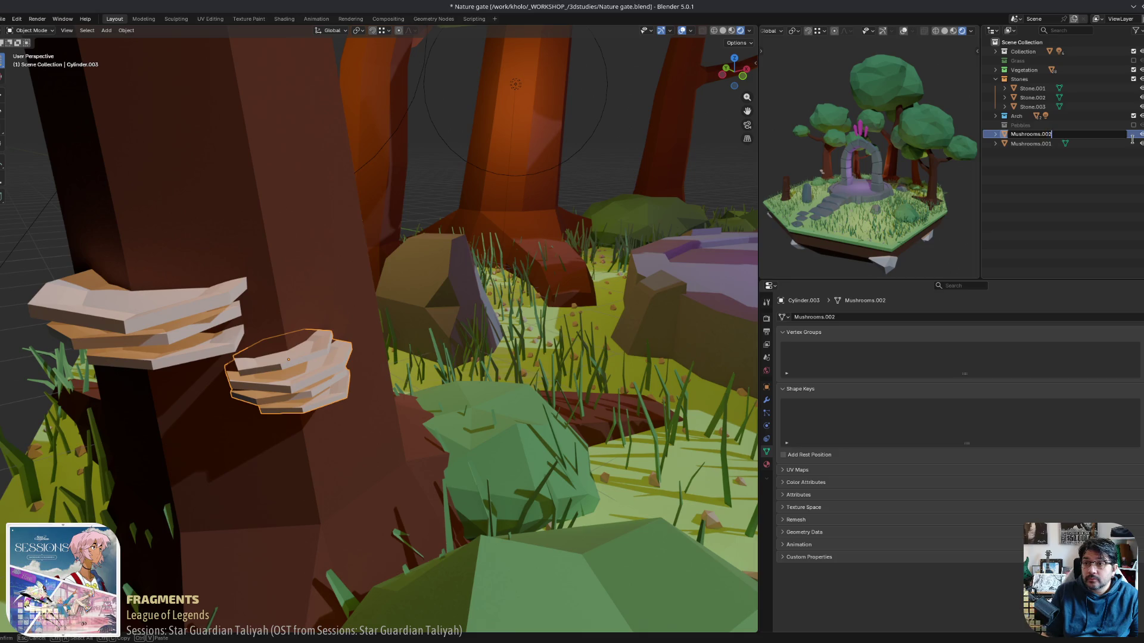
pyautogui.press('Return')
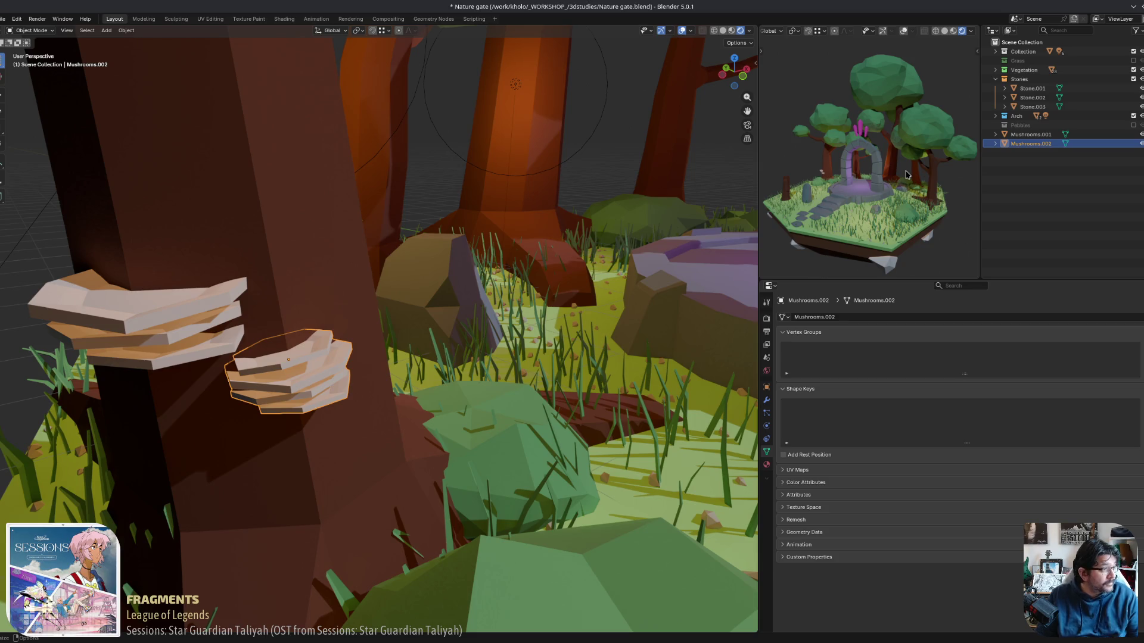
pyautogui.scroll(-5, 417, 298)
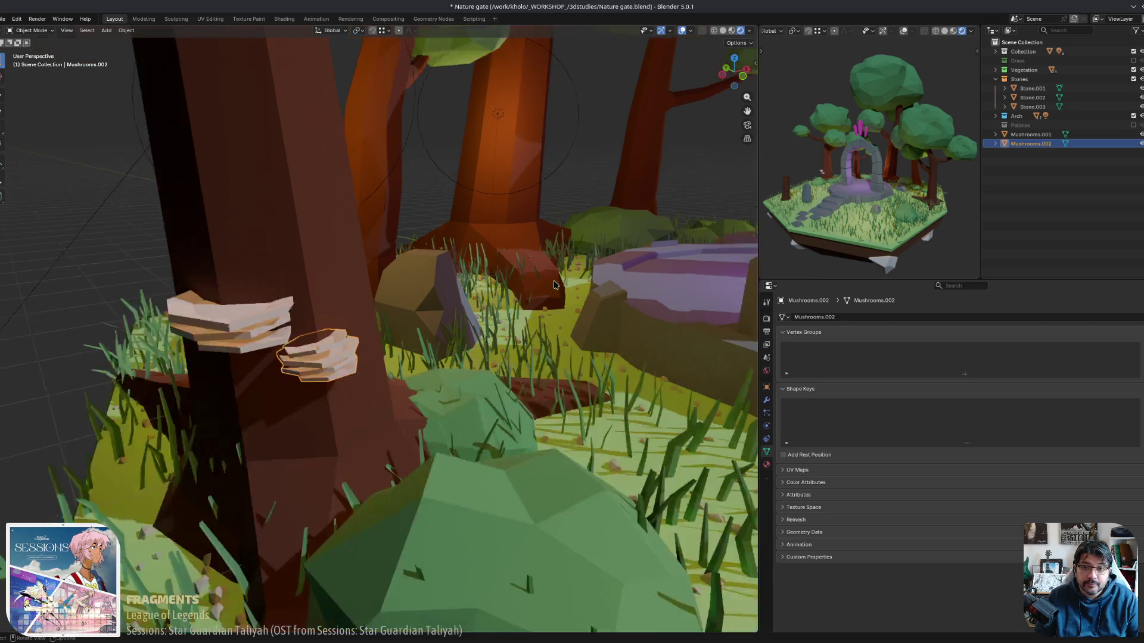
# Make a linked duplicate (Alt+D) of the Mushrooms.001 shelf.
pyautogui.moveTo(453, 310)
pyautogui.mouseDown(button='middle')
pyautogui.moveTo(519, 337)
pyautogui.moveTo(614, 453)
pyautogui.moveTo(398, 355)
pyautogui.moveTo(393, 327)
pyautogui.mouseUp(button='middle')
pyautogui.scroll(-4, 554, 381)
pyautogui.scroll(6, 614, 453)
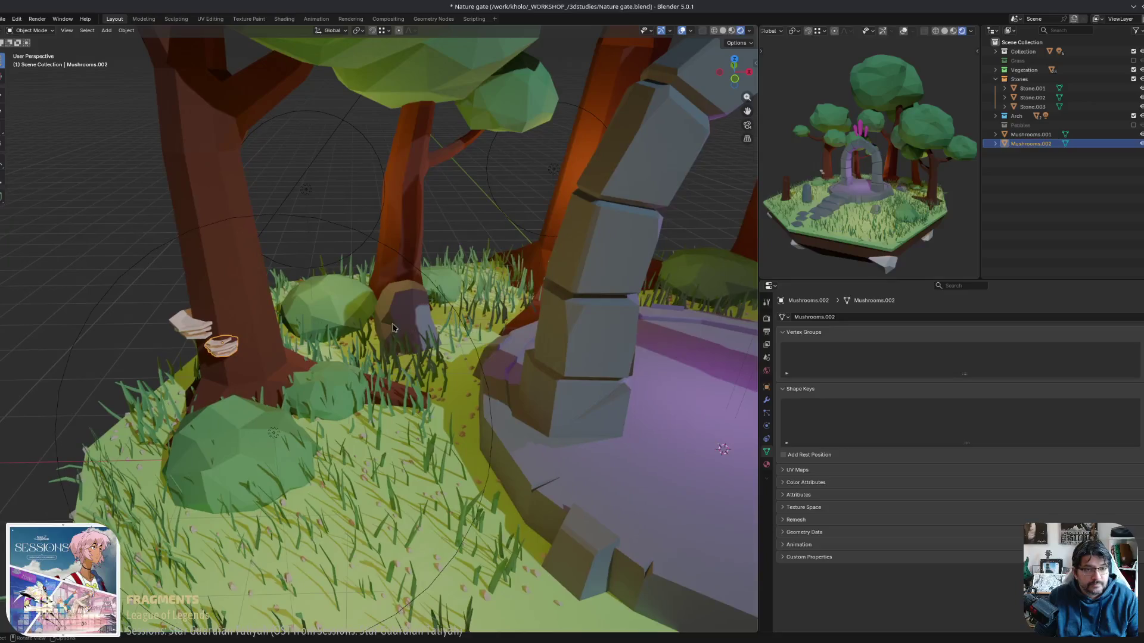
pyautogui.click(108, 218)
pyautogui.moveTo(108, 218)
pyautogui.mouseDown(button='middle')
pyautogui.moveTo(309, 436)
pyautogui.moveTo(286, 412)
pyautogui.moveTo(247, 413)
pyautogui.mouseUp(button='middle')
pyautogui.scroll(3, 228, 361)
pyautogui.click(203, 349)
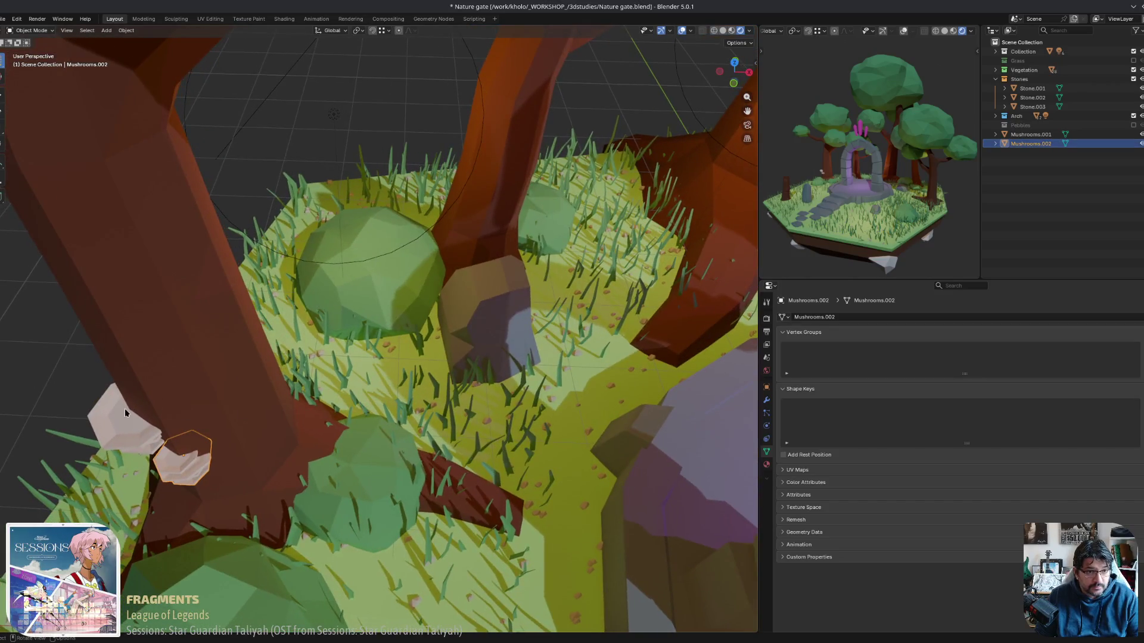
pyautogui.click(194, 471)
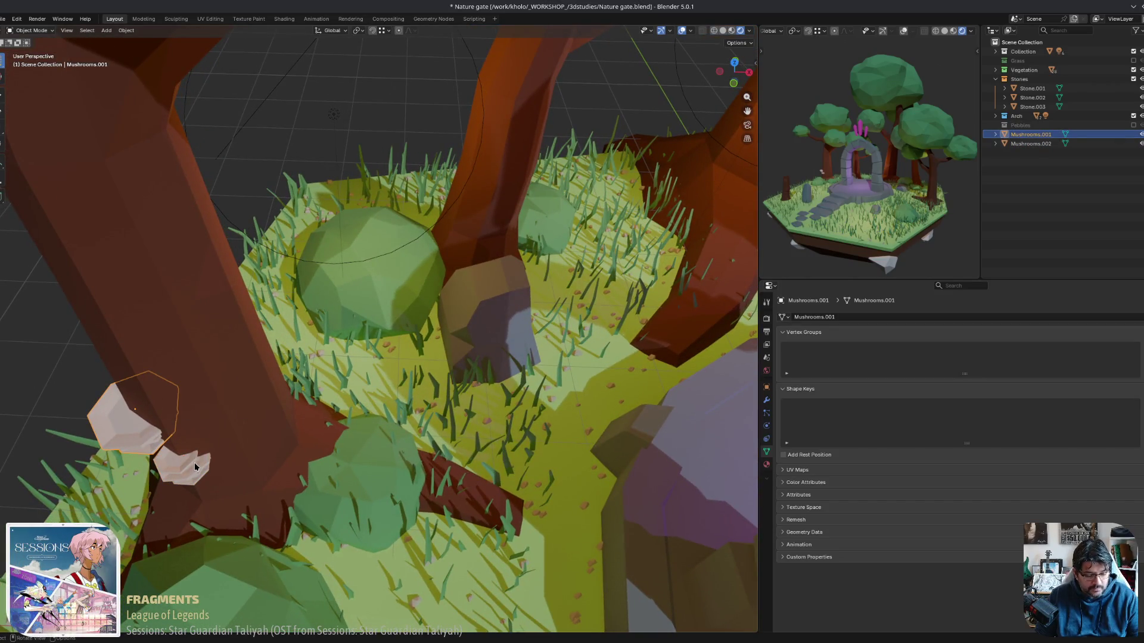
pyautogui.hotkey('alt', 'd')
pyautogui.press('Escape')
# Move Mushrooms.003 to a new spot near the trunk base and rotate it.
pyautogui.press('g')
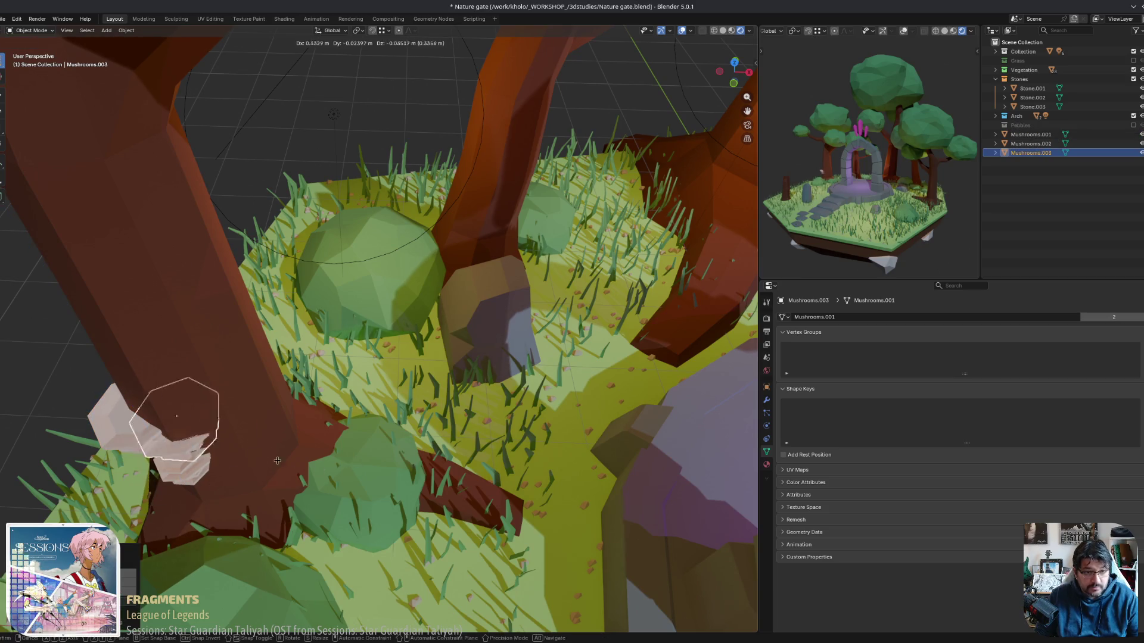
pyautogui.press('Escape')
pyautogui.moveTo(393, 446)
pyautogui.mouseDown(button='middle')
pyautogui.moveTo(347, 466)
pyautogui.moveTo(393, 486)
pyautogui.moveTo(262, 287)
pyautogui.moveTo(341, 235)
pyautogui.mouseUp(button='middle')
pyautogui.press('g')
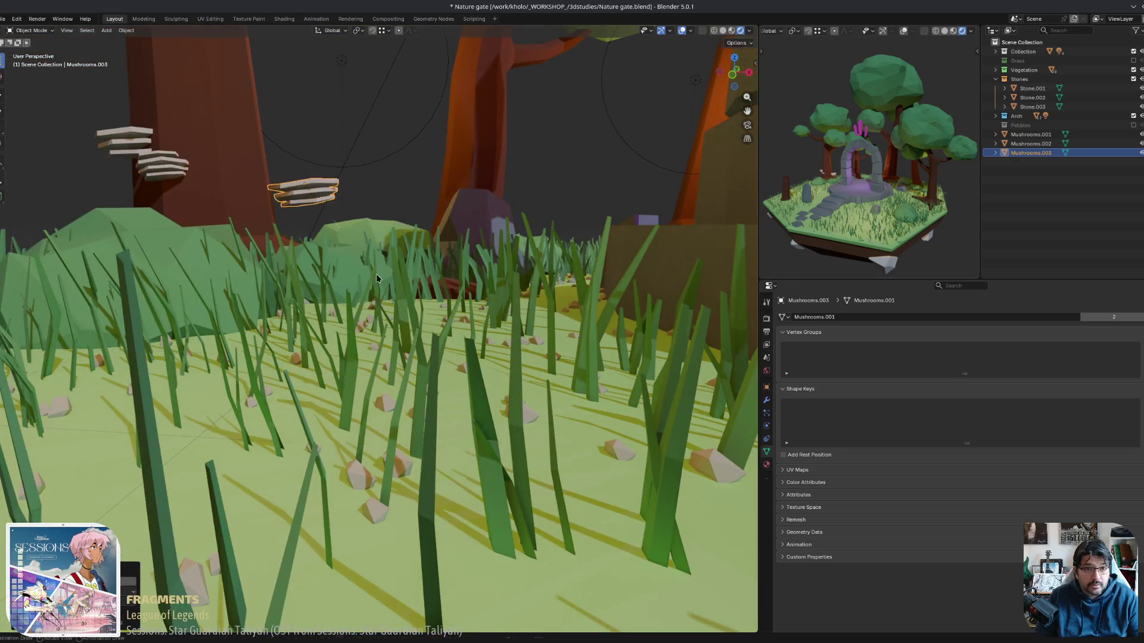
pyautogui.moveTo(356, 285)
pyautogui.mouseDown(button='middle')
pyautogui.moveTo(351, 314)
pyautogui.moveTo(321, 309)
pyautogui.moveTo(295, 377)
pyautogui.moveTo(395, 351)
pyautogui.mouseUp(button='middle')
pyautogui.press('r')
pyautogui.click(331, 290)
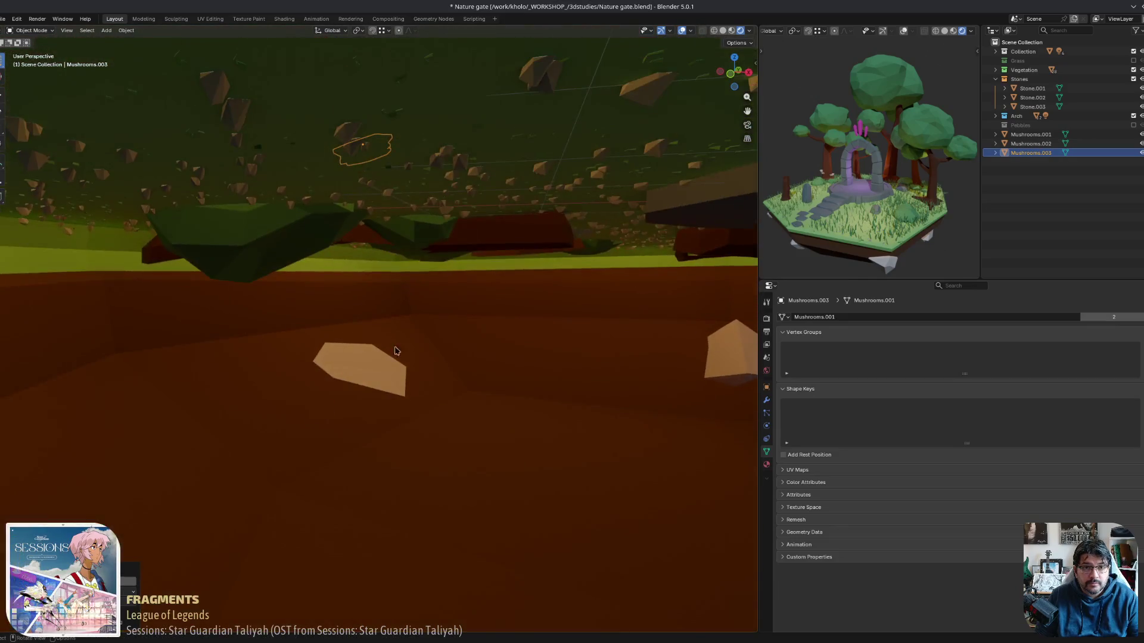
pyautogui.click(434, 307)
pyautogui.moveTo(433, 306)
pyautogui.mouseDown(button='middle')
pyautogui.moveTo(304, 239)
pyautogui.moveTo(388, 298)
pyautogui.moveTo(332, 274)
pyautogui.mouseUp(button='middle')
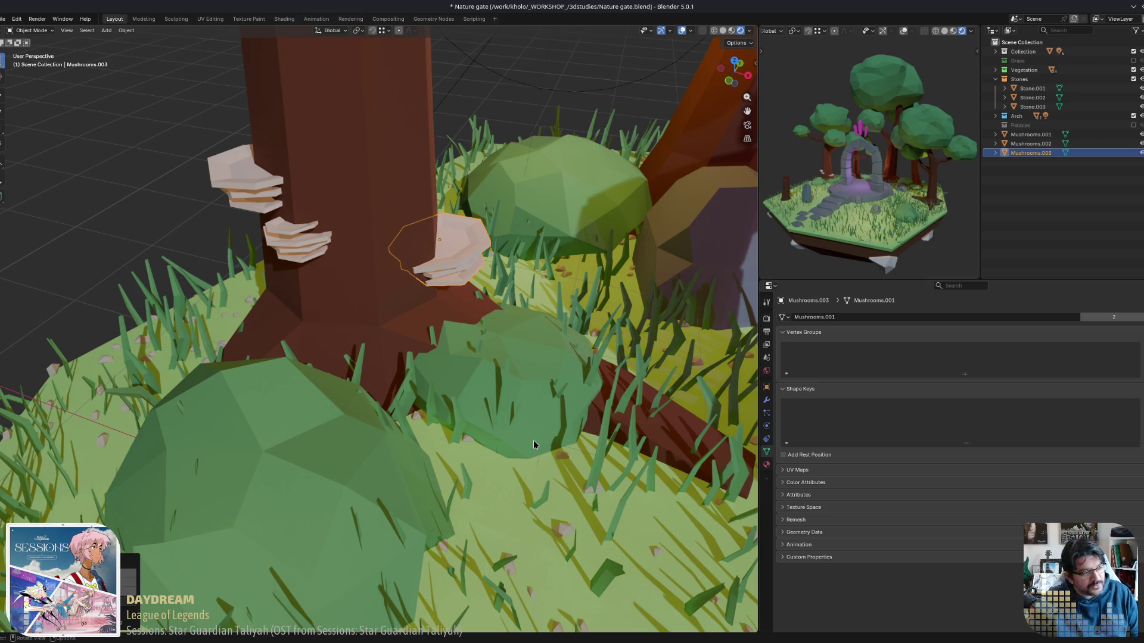
# Tilt the Mushrooms.003 fungus slightly and scale it down a little.
pyautogui.moveTo(593, 282)
pyautogui.mouseDown(button='middle')
pyautogui.moveTo(533, 276)
pyautogui.moveTo(506, 287)
pyautogui.moveTo(463, 317)
pyautogui.moveTo(504, 343)
pyautogui.moveTo(523, 340)
pyautogui.moveTo(521, 317)
pyautogui.moveTo(392, 367)
pyautogui.mouseUp(button='middle')
pyautogui.scroll(4, 464, 316)
pyautogui.scroll(-2, 459, 316)
pyautogui.press('r')
pyautogui.press('s')
pyautogui.click(447, 336)
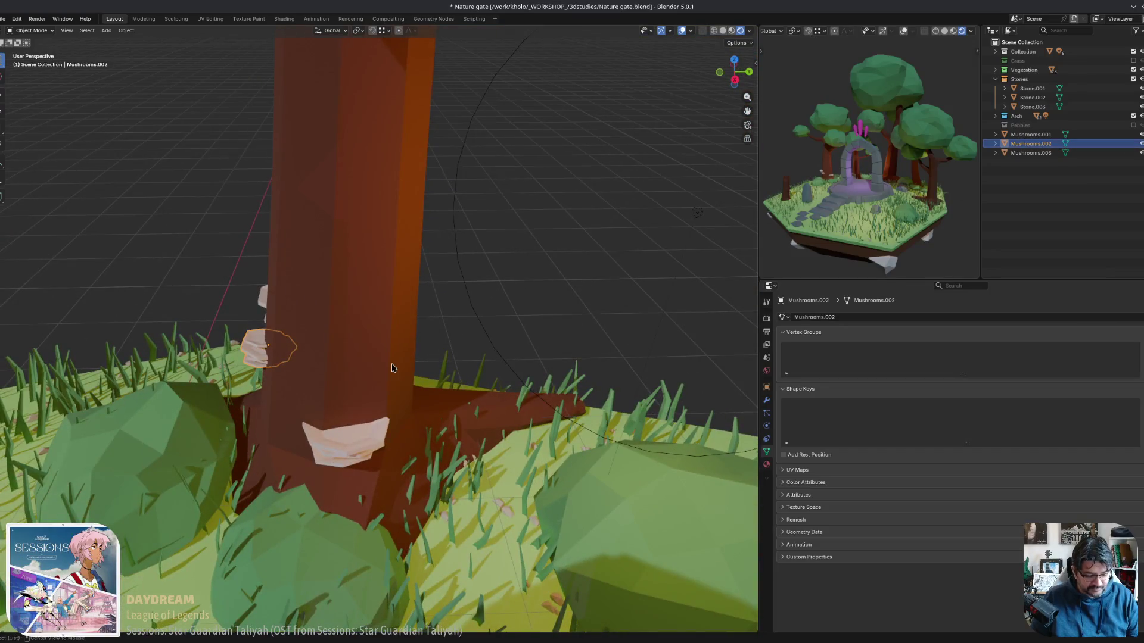
# Duplicate Mushrooms.002 as Mushrooms.004 and rotate it freely to sit against the trunk.
pyautogui.hotkey('shift', 'd')
pyautogui.hotkey('shift', 'z')
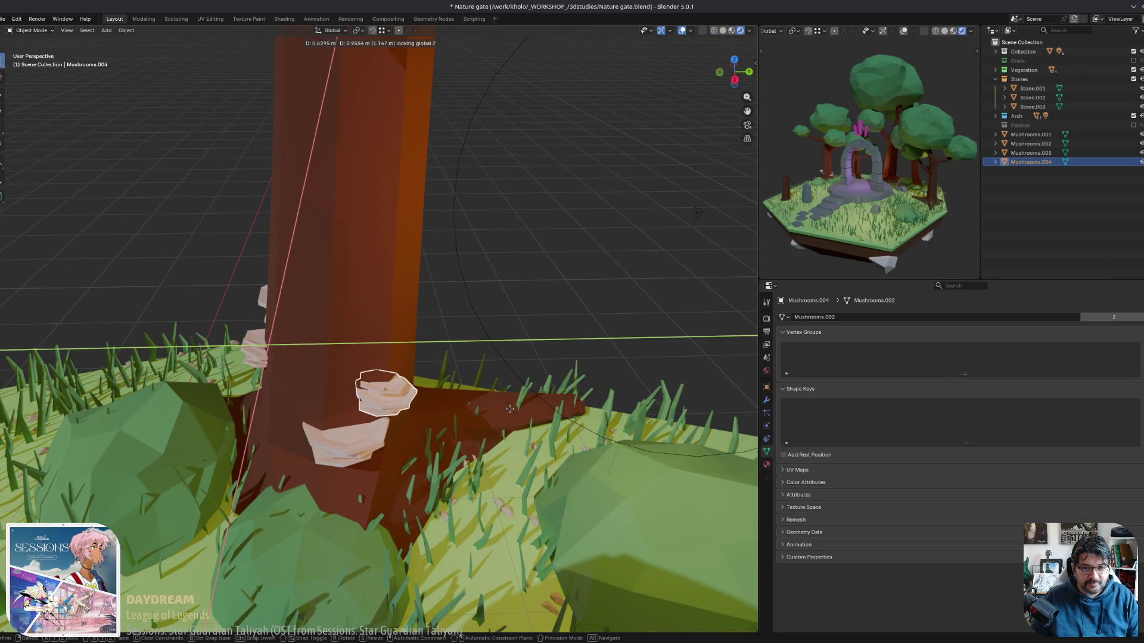
pyautogui.click(510, 409)
pyautogui.moveTo(510, 409); pyautogui.dragTo(582, 387, button='middle')
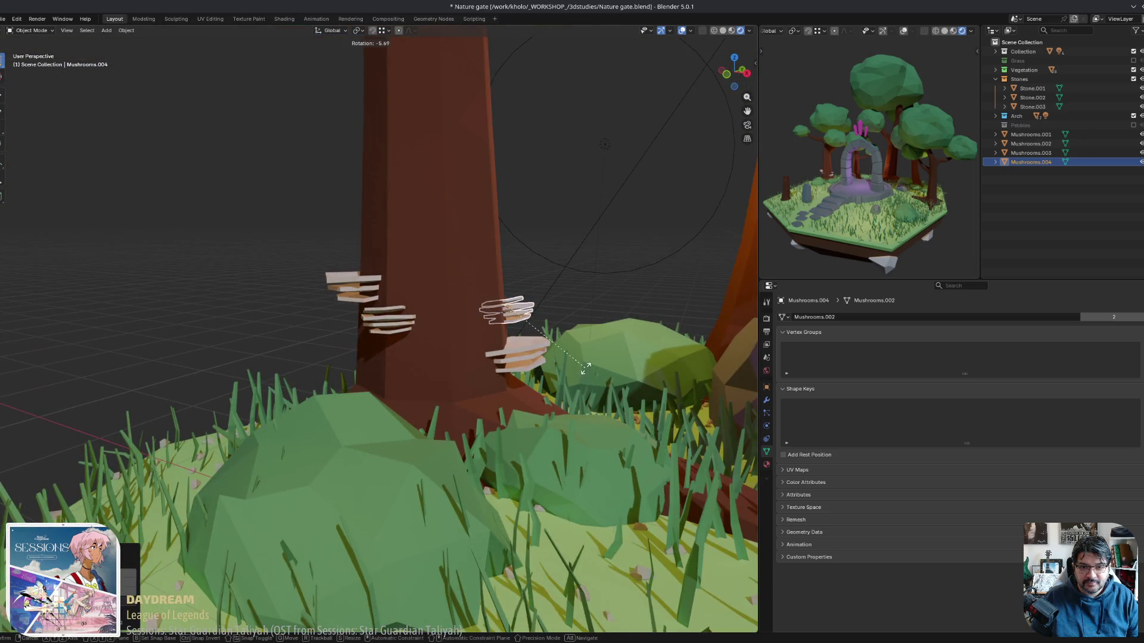
pyautogui.press('z')
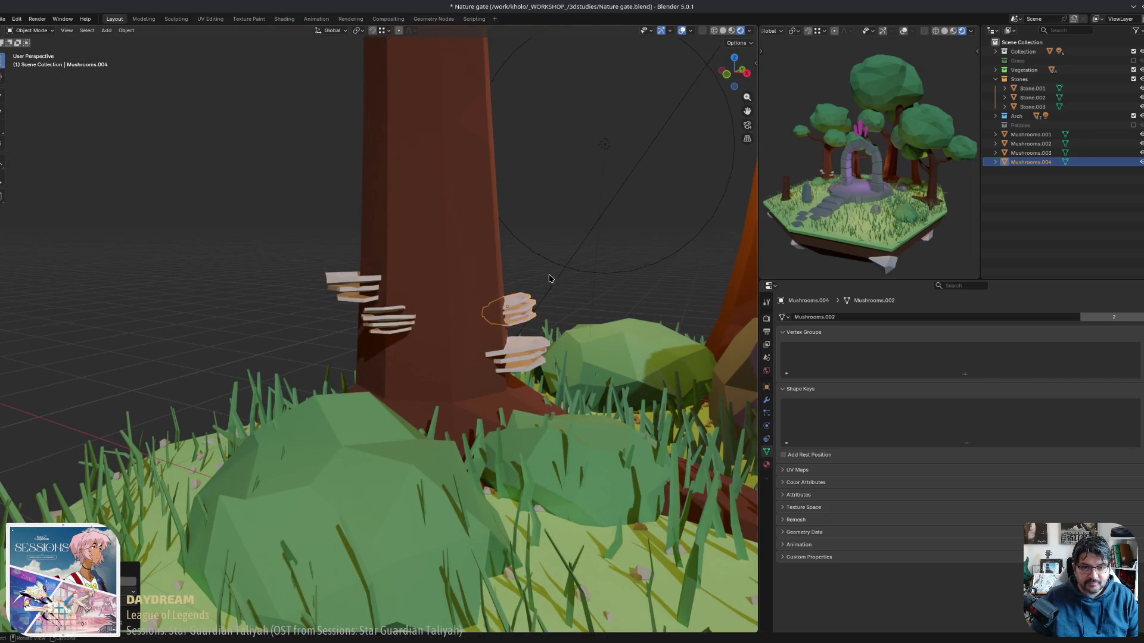
pyautogui.moveTo(548, 273)
pyautogui.mouseDown(button='middle')
pyautogui.moveTo(451, 272)
pyautogui.moveTo(600, 243)
pyautogui.moveTo(605, 312)
pyautogui.moveTo(572, 358)
pyautogui.moveTo(538, 362)
pyautogui.mouseUp(button='middle')
pyautogui.click(451, 273)
# Adjust Mushrooms.004's height along Z, then select Mushrooms.001 and Mushrooms.002.
pyautogui.press('g')
pyautogui.press('z')
pyautogui.click(600, 273)
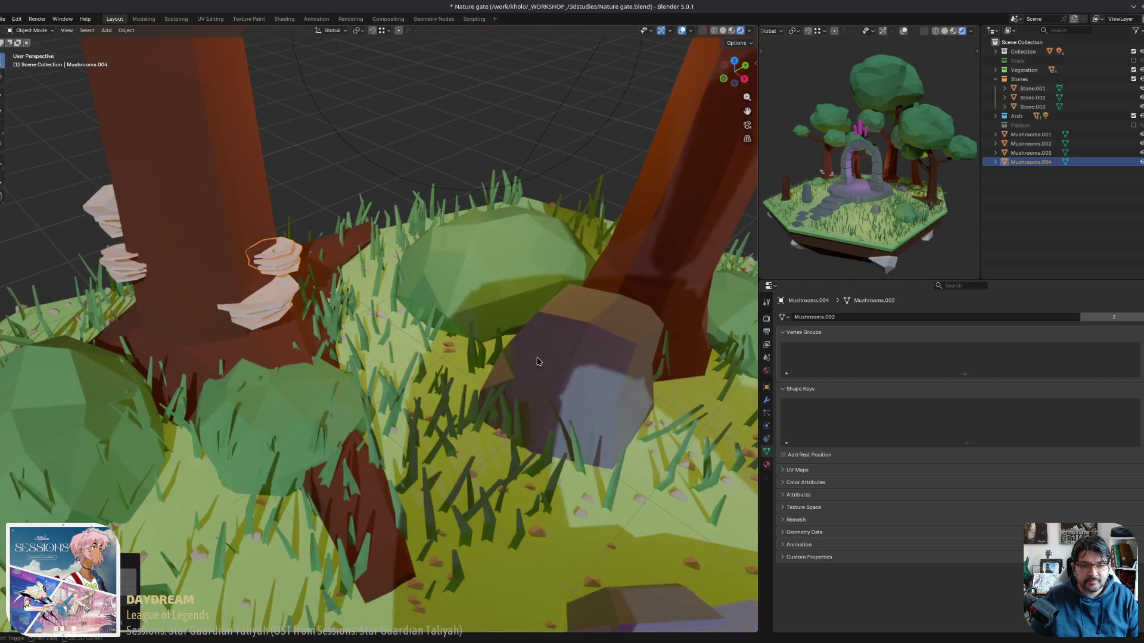
pyautogui.click(99, 215)
pyautogui.keyDown('shift'); pyautogui.click(122, 265); pyautogui.keyUp('shift')
pyautogui.moveTo(122, 265); pyautogui.dragTo(255, 292, button='middle')
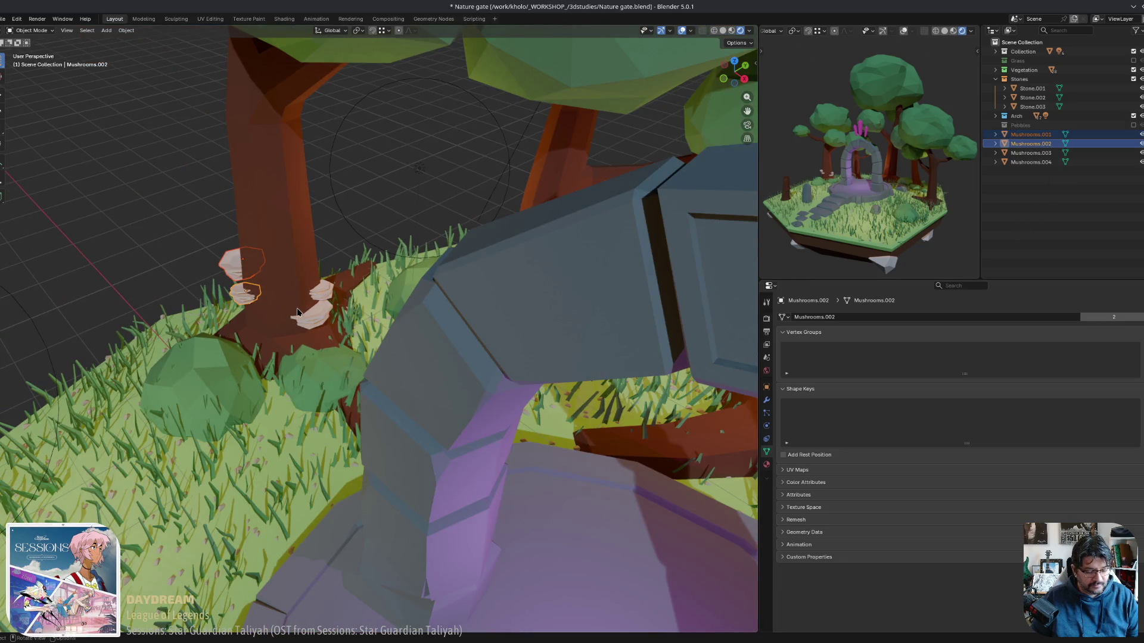
# Duplicate Mushrooms.001 and .002 and place the copies, Mushrooms.005 and .006, on the rock top.
pyautogui.moveTo(299, 311)
pyautogui.mouseDown(button='middle')
pyautogui.moveTo(334, 301)
pyautogui.moveTo(343, 317)
pyautogui.mouseUp(button='middle')
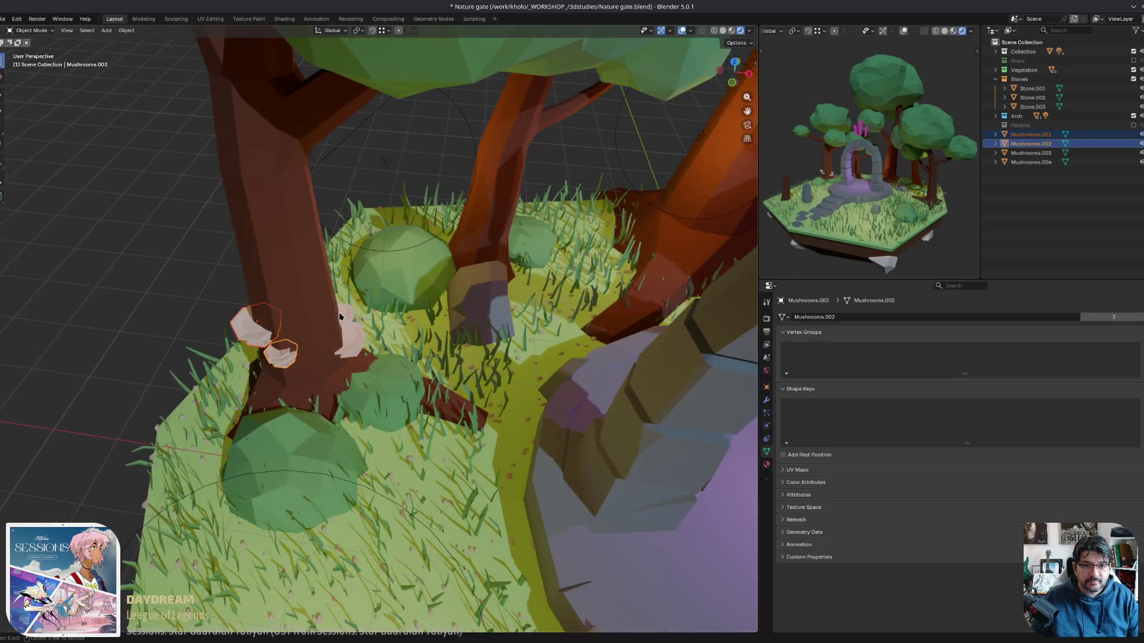
pyautogui.hotkey('shift', 'd')
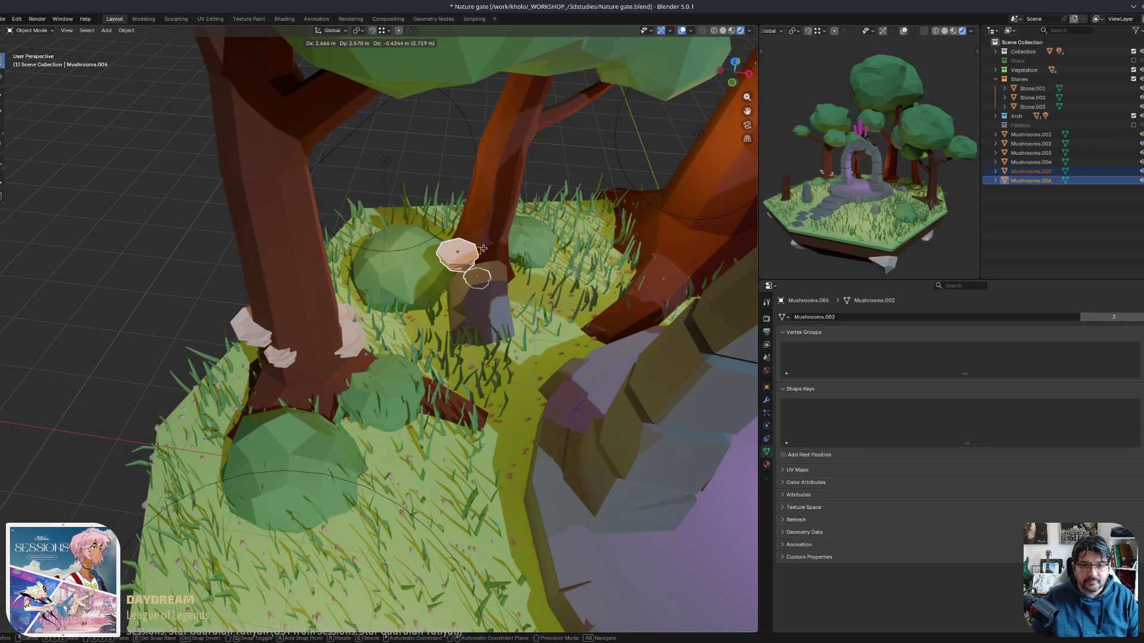
pyautogui.click(504, 283)
pyautogui.press('KP_Decimal')
pyautogui.scroll(-5, 504, 289)
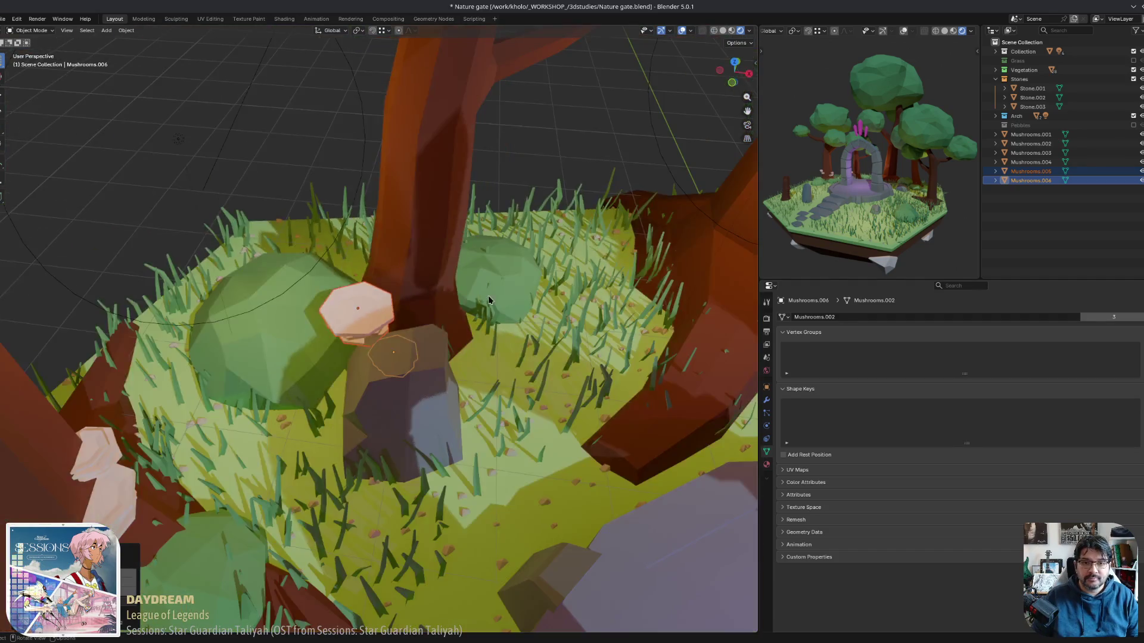
pyautogui.moveTo(504, 288)
pyautogui.mouseDown(button='middle')
pyautogui.moveTo(531, 258)
pyautogui.moveTo(464, 235)
pyautogui.mouseUp(button='middle')
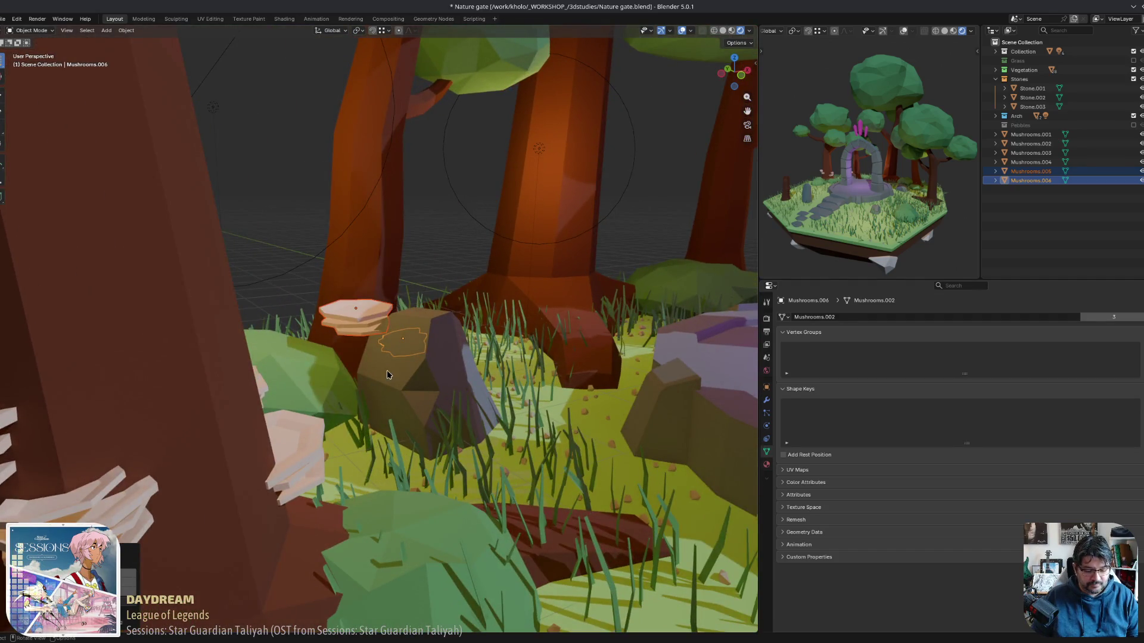
pyautogui.press('g')
pyautogui.click(374, 326)
pyautogui.moveTo(374, 326); pyautogui.dragTo(348, 258, button='middle')
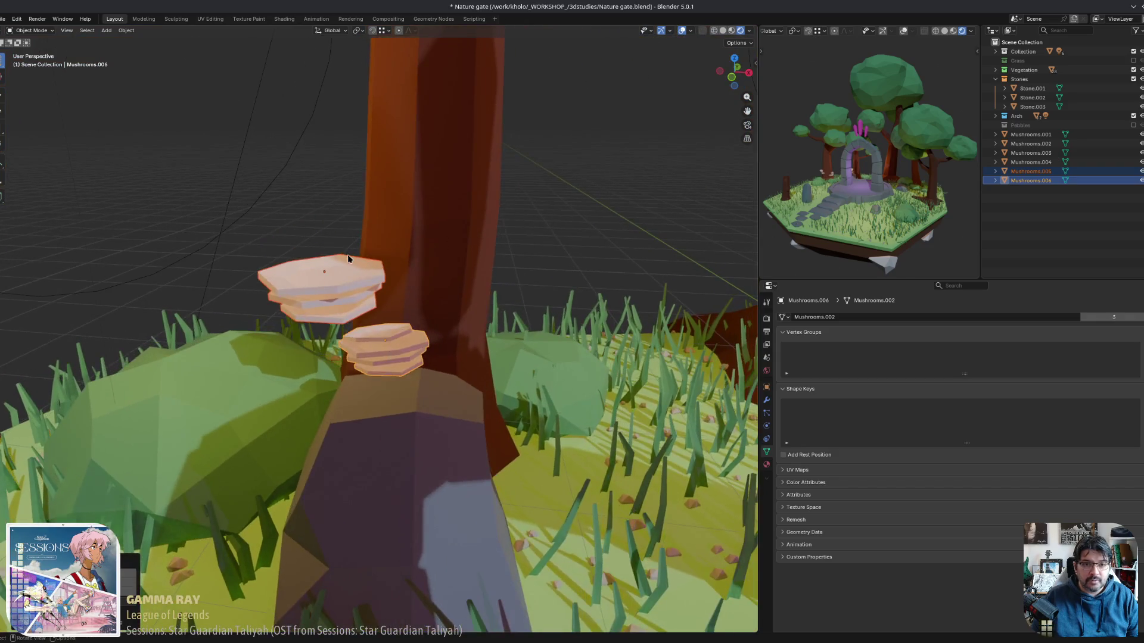
pyautogui.click(348, 255)
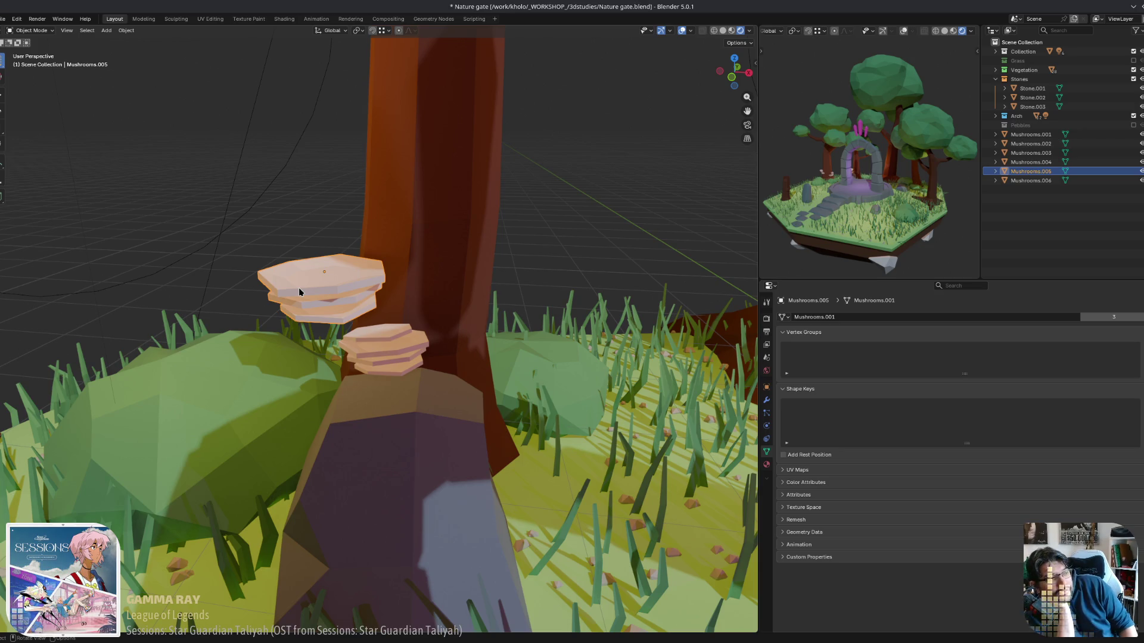
pyautogui.scroll(-3, 299, 291)
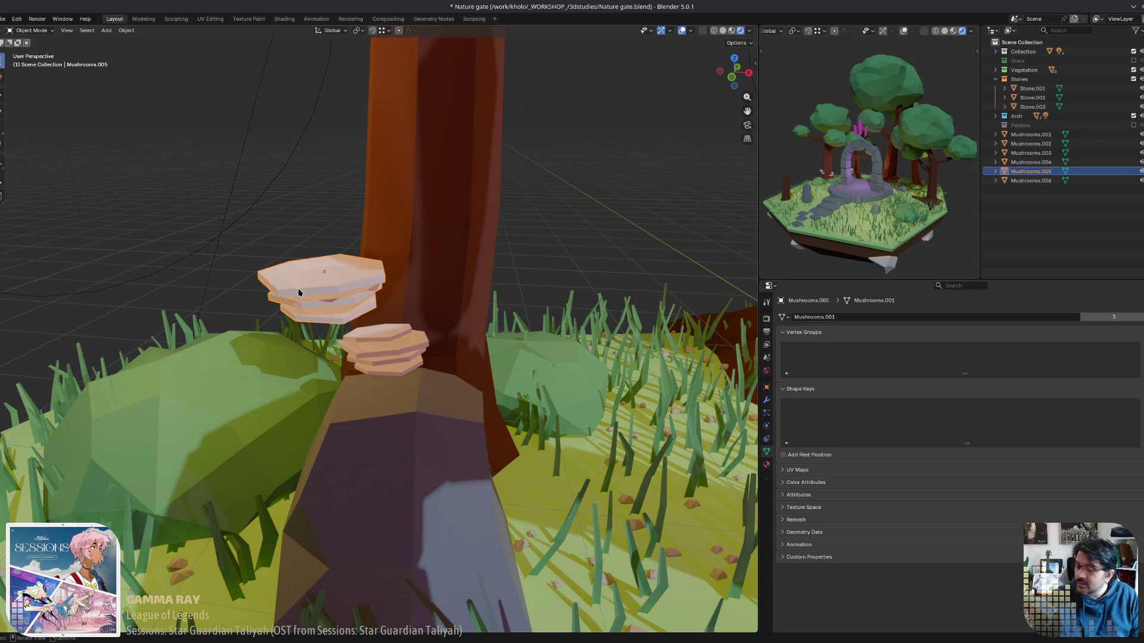
pyautogui.moveTo(299, 291)
pyautogui.mouseDown(button='middle')
pyautogui.moveTo(358, 420)
pyautogui.moveTo(302, 327)
pyautogui.moveTo(351, 328)
pyautogui.mouseUp(button='middle')
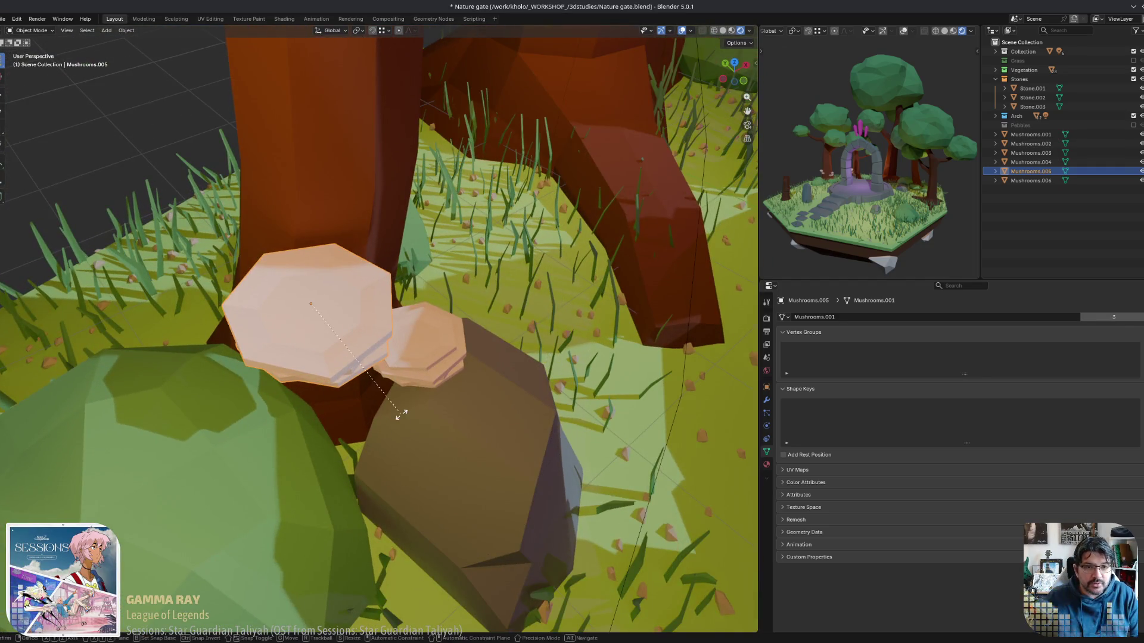
# Turn Mushrooms.005 slightly around Z and shift it against the trunk above the rock.
pyautogui.press('r')
pyautogui.press('z')
pyautogui.click(474, 378)
pyautogui.moveTo(474, 378); pyautogui.dragTo(480, 255, button='middle')
pyautogui.press('r')
pyautogui.press('g')
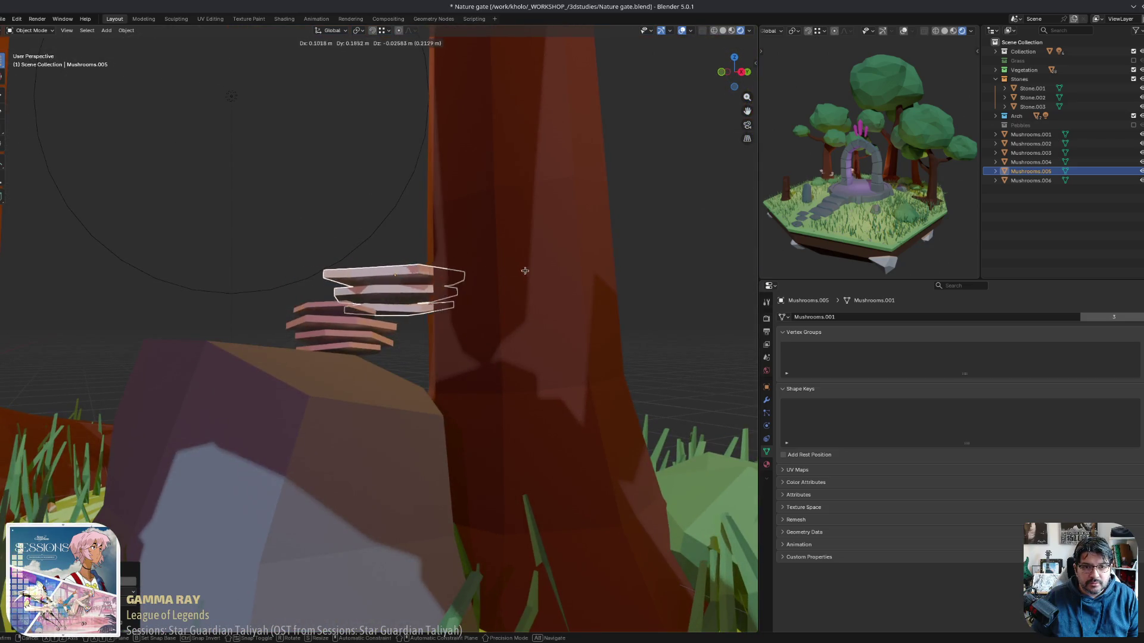
pyautogui.click(544, 272)
pyautogui.moveTo(543, 272)
pyautogui.mouseDown(button='middle')
pyautogui.moveTo(453, 333)
pyautogui.moveTo(433, 381)
pyautogui.moveTo(441, 421)
pyautogui.moveTo(411, 357)
pyautogui.moveTo(476, 364)
pyautogui.moveTo(521, 392)
pyautogui.moveTo(476, 363)
pyautogui.moveTo(551, 347)
pyautogui.moveTo(459, 365)
pyautogui.moveTo(451, 424)
pyautogui.moveTo(335, 353)
pyautogui.mouseUp(button='middle')
# Rotate Mushrooms.006 to hug the trunk, then make a linked copy of it.
pyautogui.click(427, 354)
pyautogui.press('r')
pyautogui.click(503, 384)
pyautogui.press('r')
pyautogui.click(473, 401)
pyautogui.hotkey('alt', 'd')
# Place the copy Mushrooms.007 higher on the trunk and shrink it to about 0.94.
pyautogui.click(417, 334)
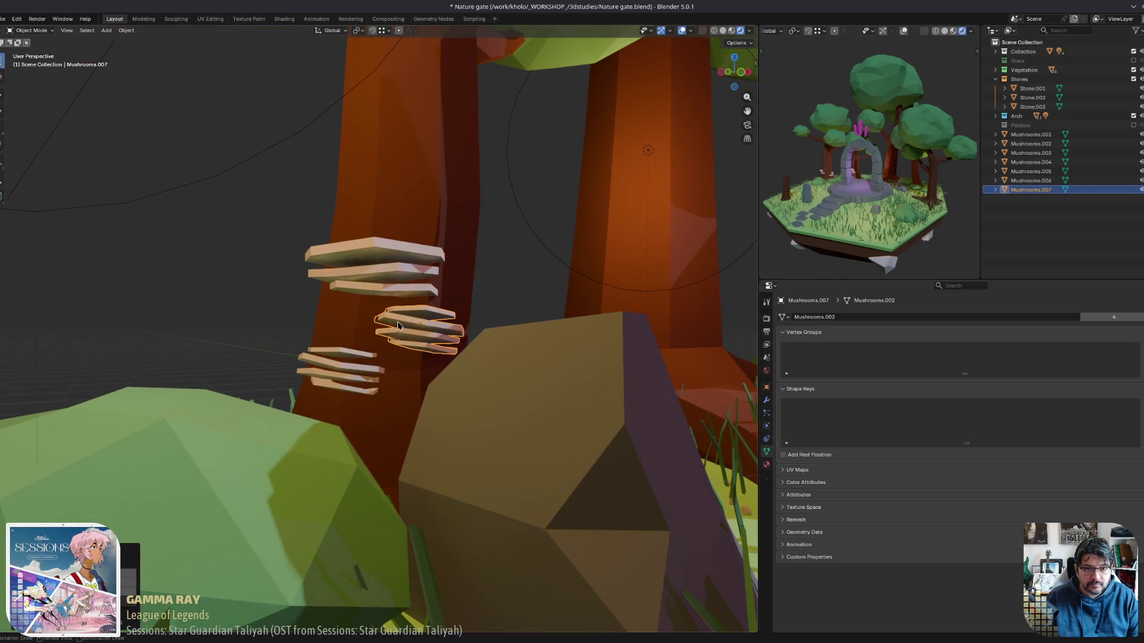
pyautogui.moveTo(417, 334); pyautogui.dragTo(488, 328, button='middle')
pyautogui.press('s')
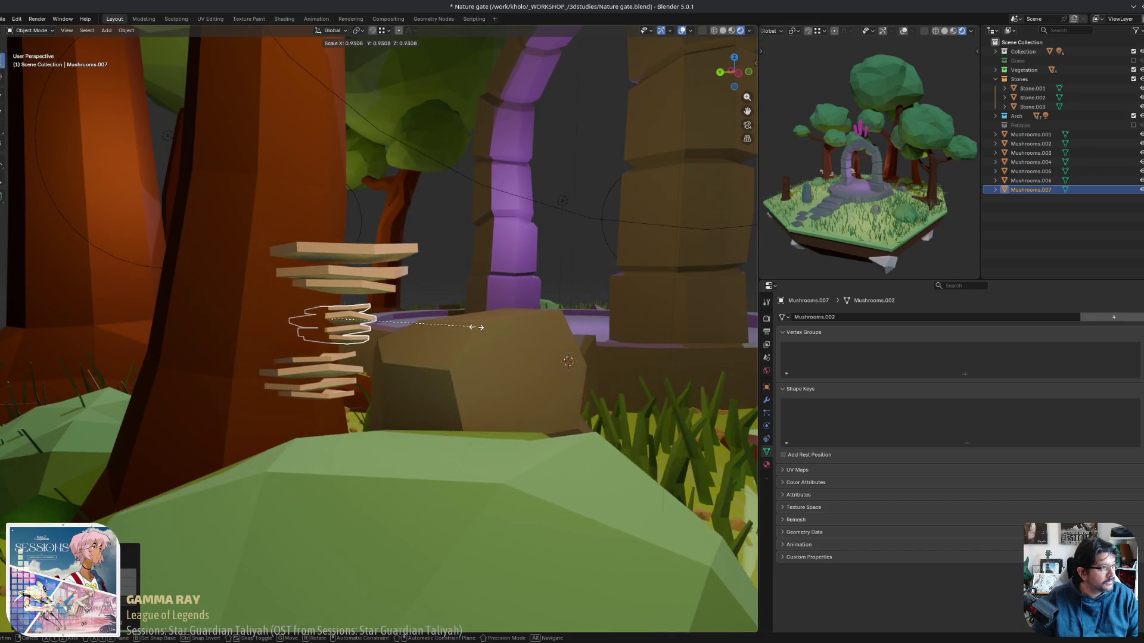
pyautogui.click(474, 332)
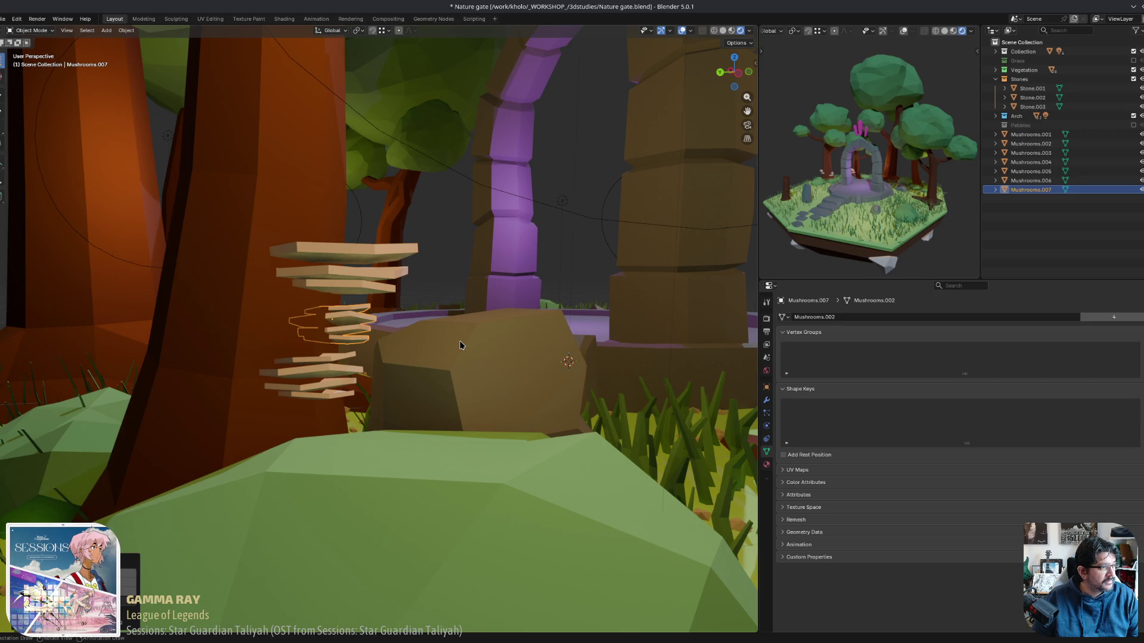
pyautogui.moveTo(453, 356)
pyautogui.mouseDown(button='middle')
pyautogui.moveTo(340, 347)
pyautogui.moveTo(575, 346)
pyautogui.moveTo(467, 374)
pyautogui.moveTo(492, 423)
pyautogui.moveTo(545, 360)
pyautogui.moveTo(577, 364)
pyautogui.moveTo(332, 319)
pyautogui.moveTo(358, 358)
pyautogui.moveTo(405, 381)
pyautogui.mouseUp(button='middle')
# Add another mushroom copy, Mushrooms.008, low on the trunk beside the bush.
pyautogui.hotkey('shift', 'd')
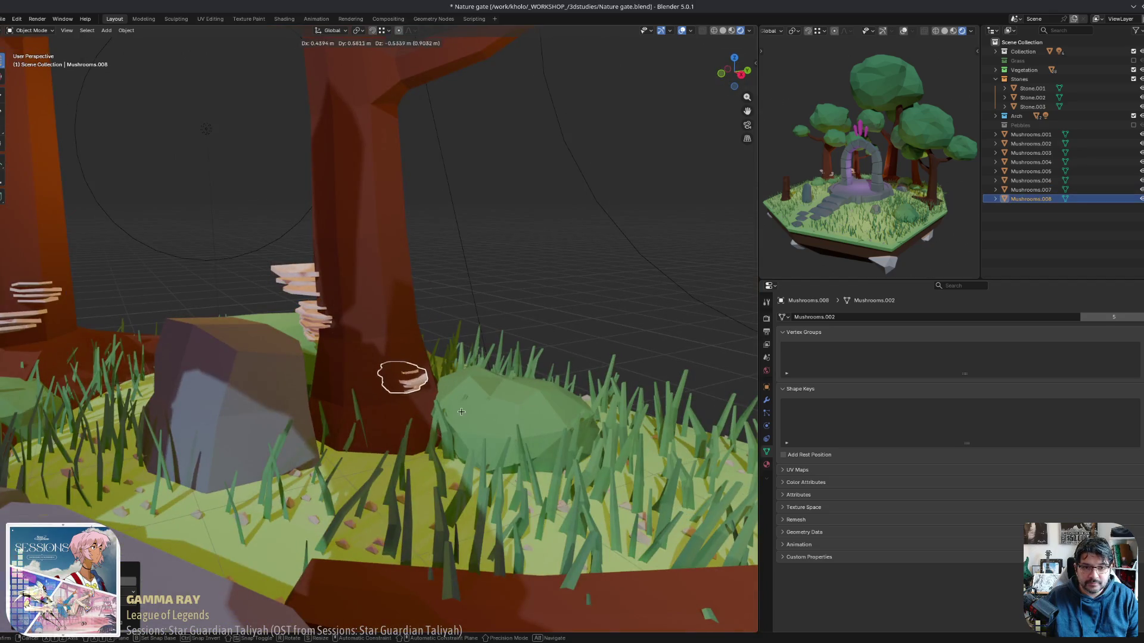
pyautogui.moveTo(462, 419)
pyautogui.keyDown('alt'); pyautogui.mouseDown(button='middle')
pyautogui.moveTo(452, 411)
pyautogui.moveTo(471, 414)
pyautogui.moveTo(405, 408)
pyautogui.moveTo(465, 388)
pyautogui.moveTo(477, 402)
pyautogui.moveTo(464, 428)
pyautogui.moveTo(347, 327)
pyautogui.moveTo(457, 330)
pyautogui.moveTo(286, 300)
pyautogui.mouseUp(button='middle'); pyautogui.keyUp('alt')
pyautogui.click(402, 408)
pyautogui.scroll(-4, 452, 418)
pyautogui.click(320, 322)
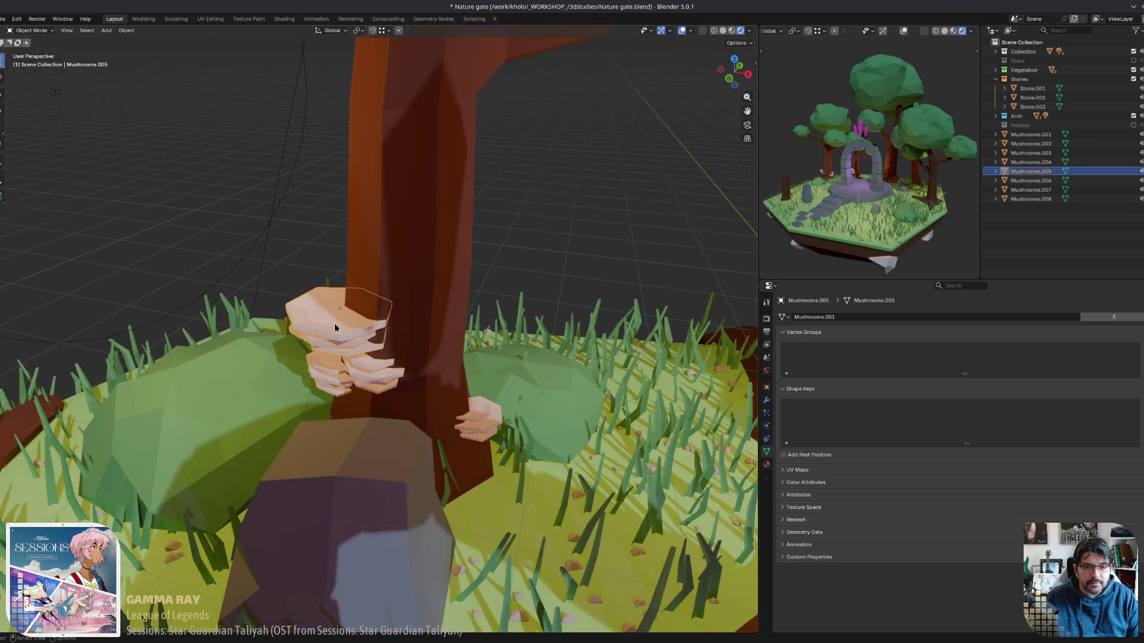
# Lower Mushrooms.005 on the trunk so it sits just above the rock.
pyautogui.press('g')
pyautogui.click(408, 337)
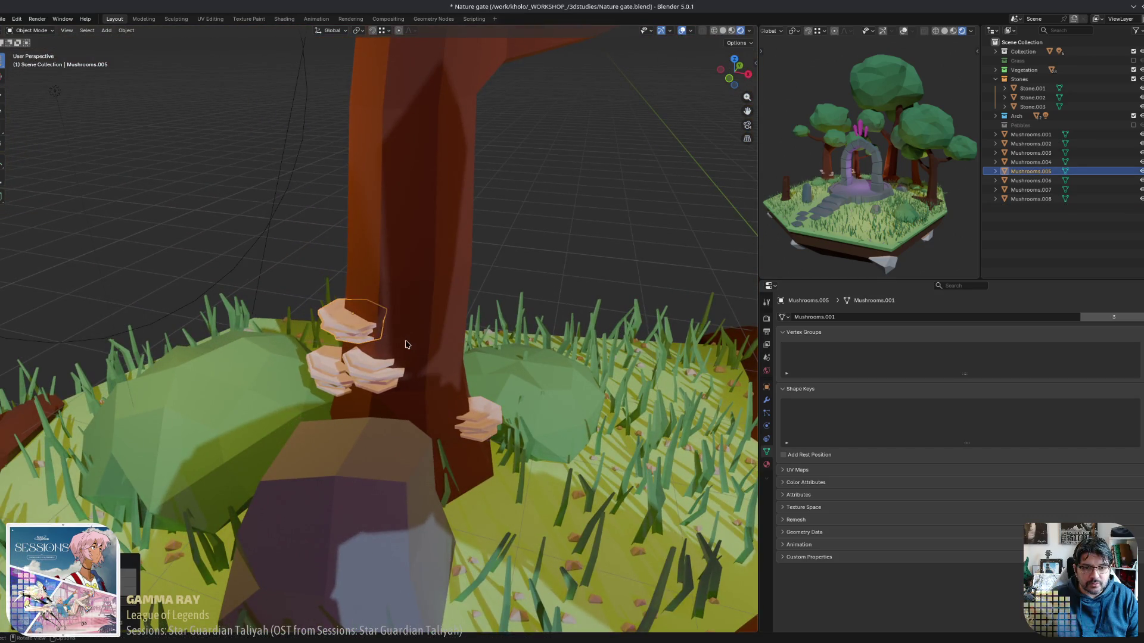
pyautogui.moveTo(407, 337); pyautogui.dragTo(405, 346, button='middle')
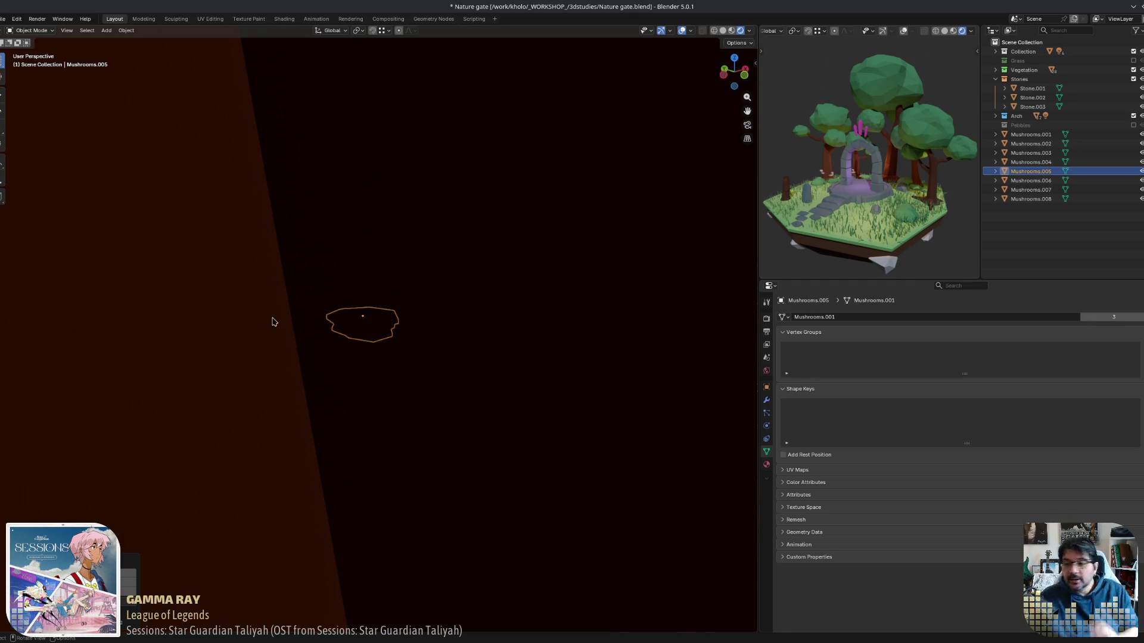
pyautogui.moveTo(340, 332)
pyautogui.mouseDown(button='middle')
pyautogui.moveTo(357, 340)
pyautogui.moveTo(383, 320)
pyautogui.moveTo(337, 357)
pyautogui.moveTo(355, 324)
pyautogui.moveTo(345, 344)
pyautogui.mouseUp(button='middle')
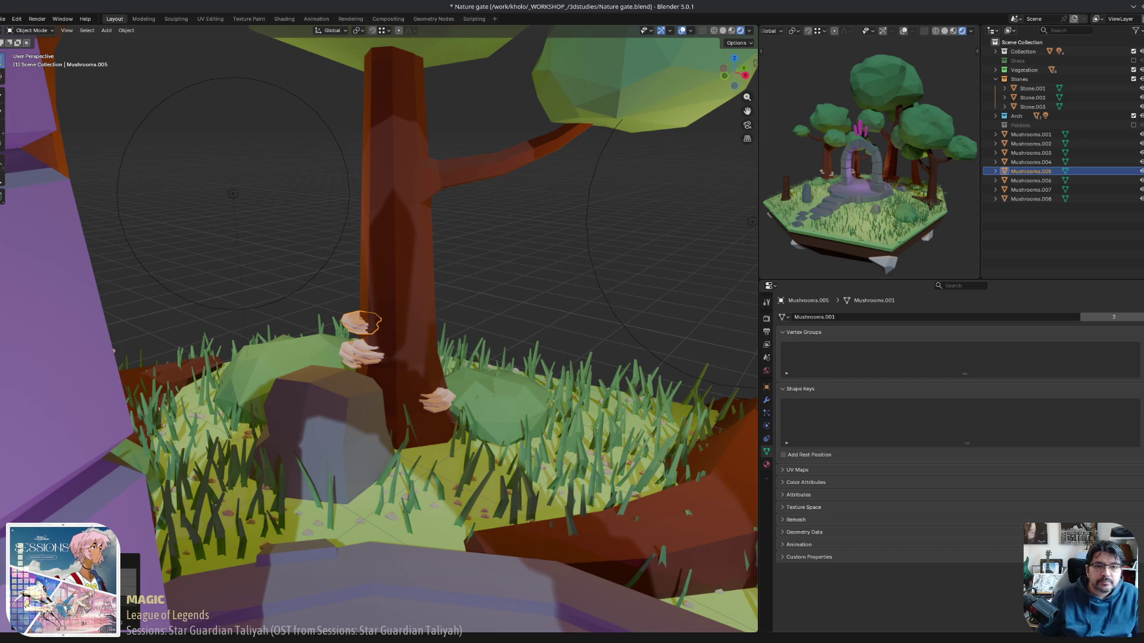
# Duplicate Mushrooms.007 as Mushrooms.009 beside the trunk cluster, redoing one misplaced attempt, and frame it.
pyautogui.moveTo(435, 409)
pyautogui.mouseDown(button='middle')
pyautogui.moveTo(378, 401)
pyautogui.moveTo(413, 401)
pyautogui.moveTo(447, 353)
pyautogui.moveTo(446, 384)
pyautogui.moveTo(357, 388)
pyautogui.moveTo(488, 423)
pyautogui.moveTo(492, 405)
pyautogui.moveTo(567, 363)
pyautogui.mouseUp(button='middle')
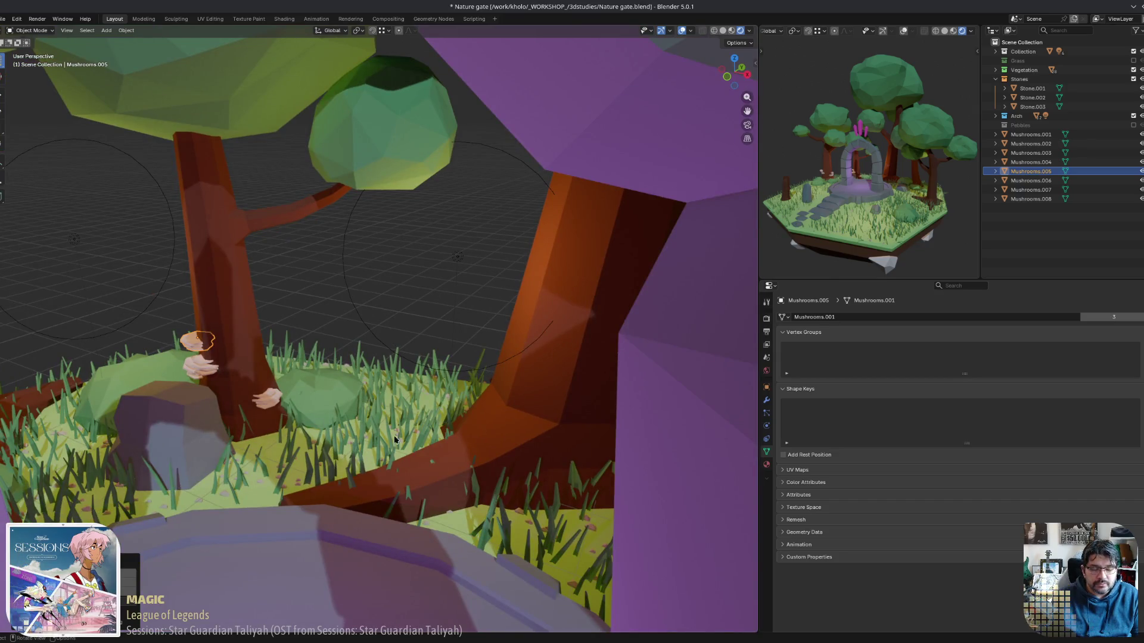
pyautogui.moveTo(458, 379)
pyautogui.mouseDown(button='middle')
pyautogui.moveTo(422, 392)
pyautogui.moveTo(468, 430)
pyautogui.mouseUp(button='middle')
pyautogui.click(468, 430)
pyautogui.hotkey('shift', 'd')
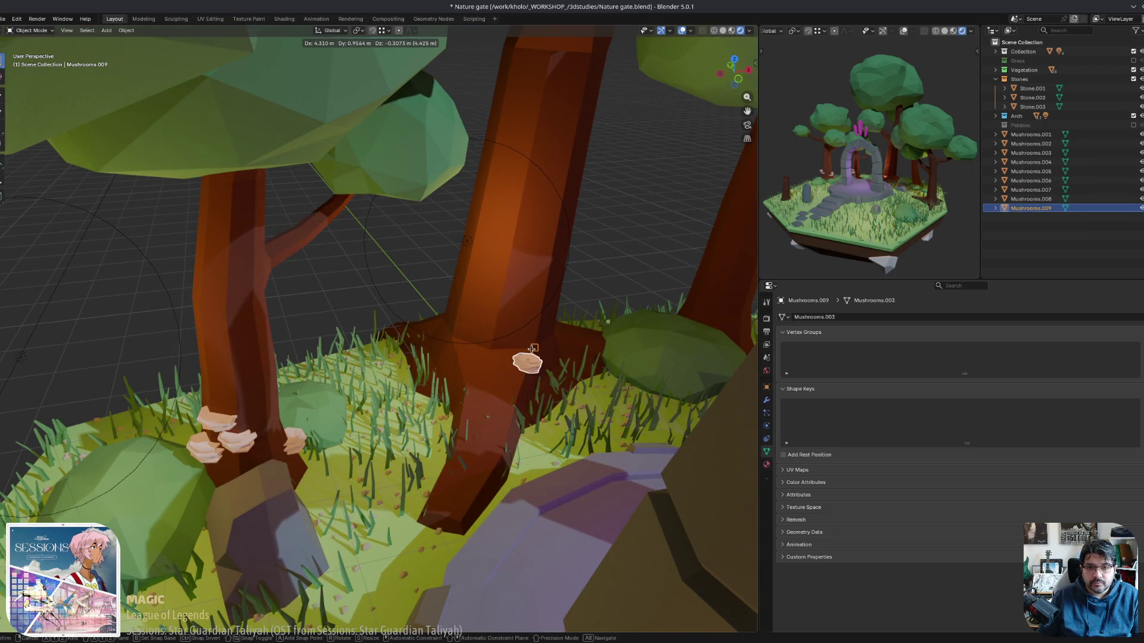
pyautogui.click(524, 356)
pyautogui.moveTo(525, 358); pyautogui.dragTo(522, 372, button='middle')
pyautogui.hotkey('ctrl', 'z')
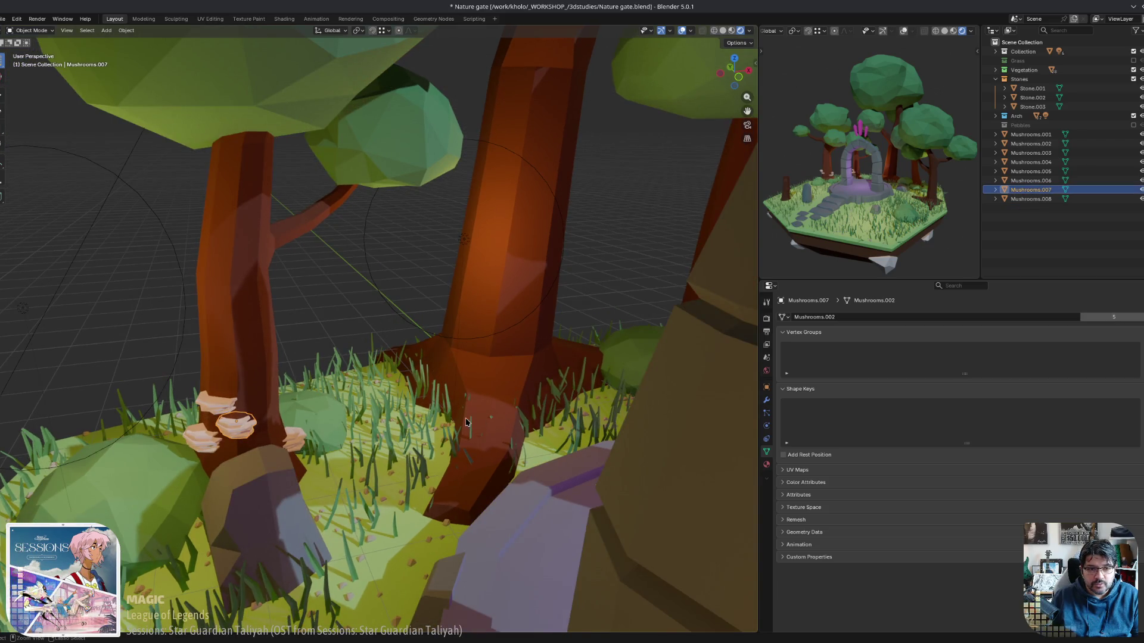
pyautogui.hotkey('shift', 'd')
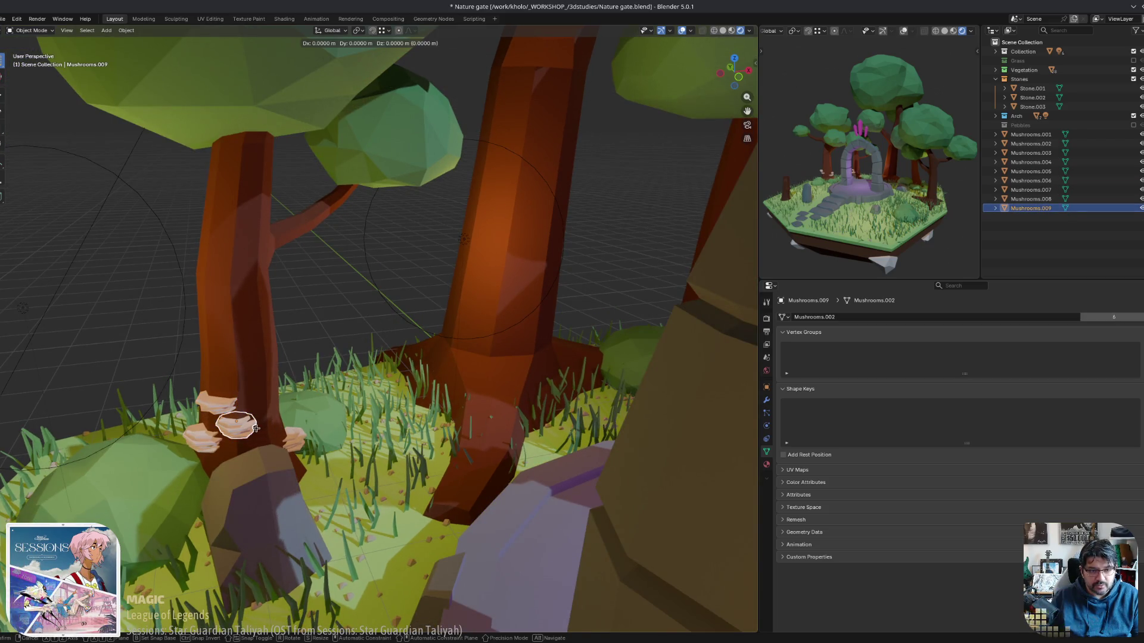
pyautogui.click(539, 356)
pyautogui.press('KP_Decimal')
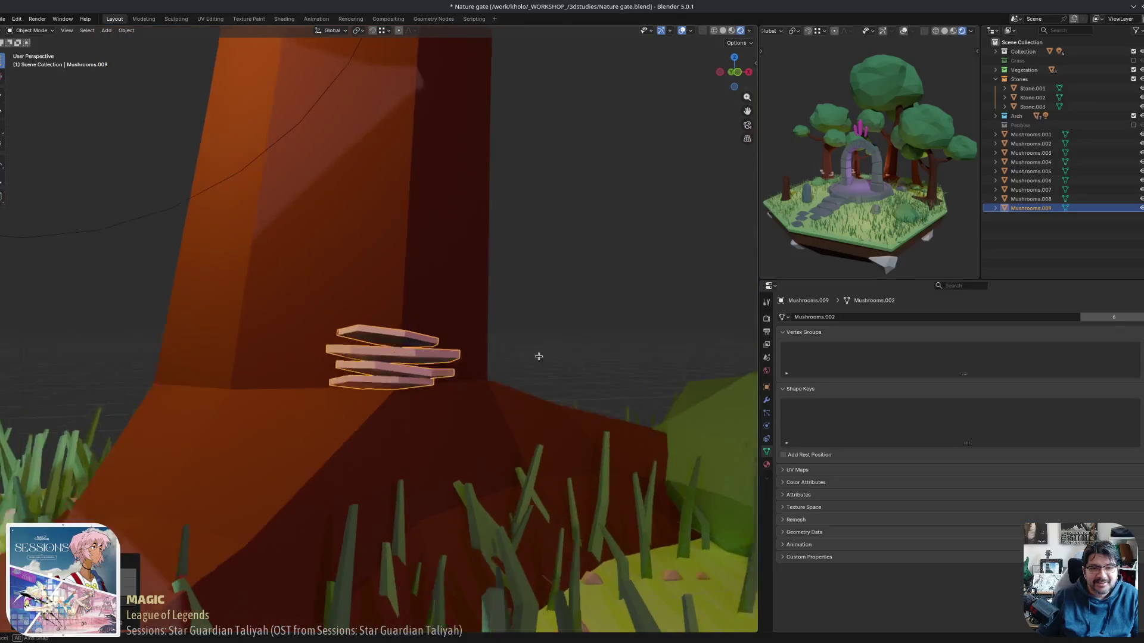
pyautogui.moveTo(538, 357)
pyautogui.mouseDown(button='middle')
pyautogui.moveTo(519, 353)
pyautogui.moveTo(501, 380)
pyautogui.moveTo(518, 390)
pyautogui.moveTo(55, 419)
pyautogui.mouseUp(button='middle')
pyautogui.scroll(-5, 518, 390)
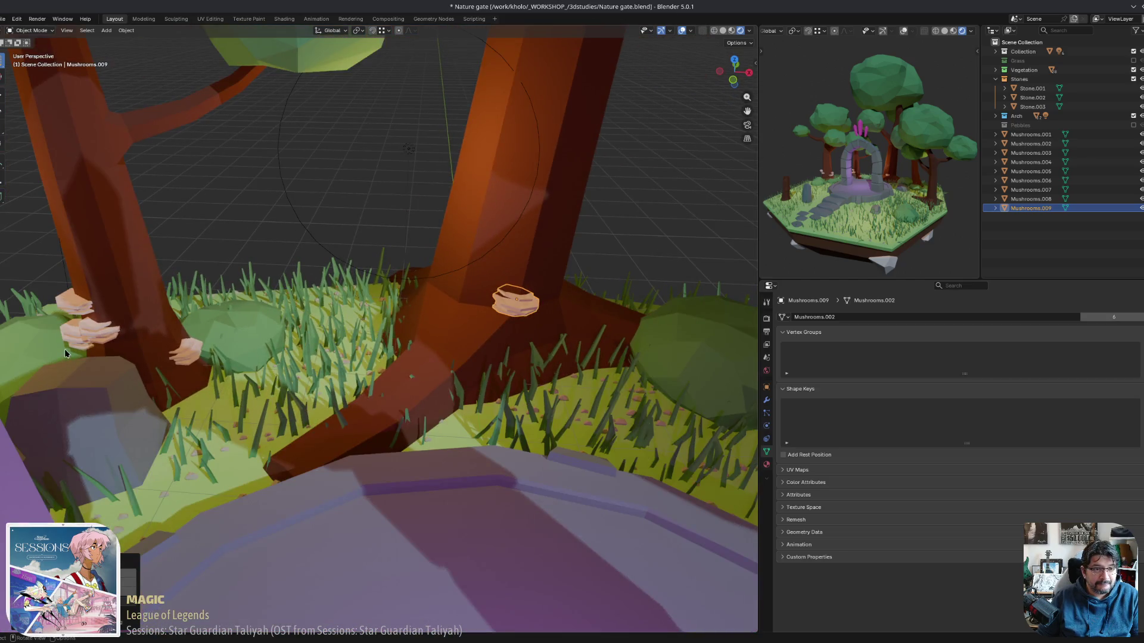
# Copy Mushrooms.005 onto the right trunk as Mushrooms.010, turned about -20 degrees on Z.
pyautogui.moveTo(64, 351); pyautogui.dragTo(130, 327, button='middle')
pyautogui.click(130, 327)
pyautogui.scroll(5, 191, 350)
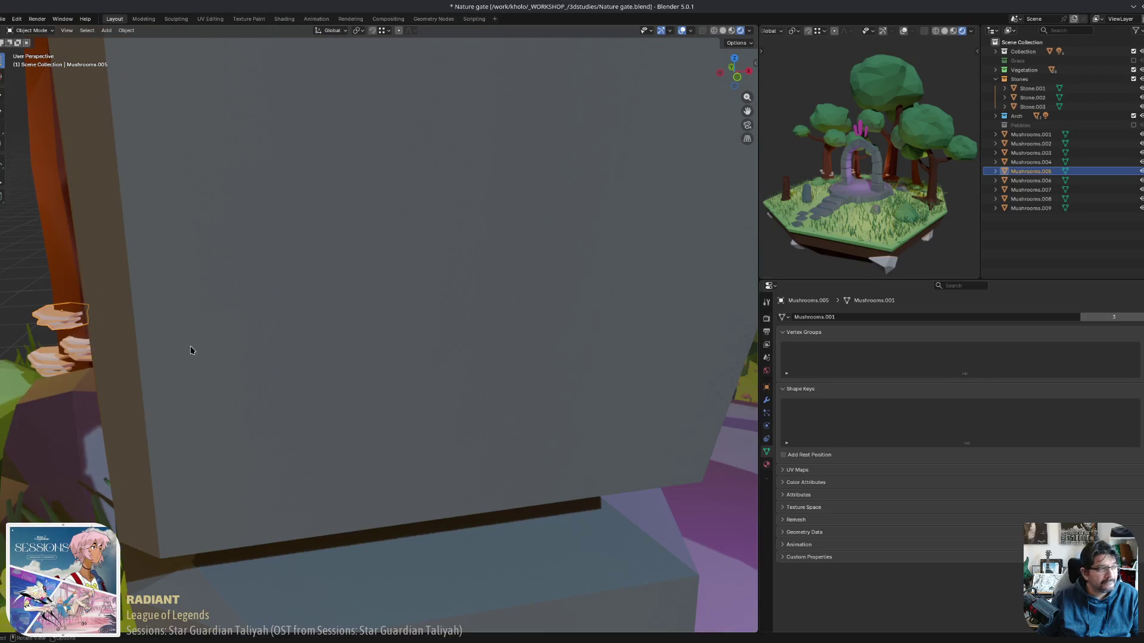
pyautogui.scroll(-5, 190, 350)
pyautogui.scroll(5, 365, 365)
pyautogui.keyDown('shift'); pyautogui.moveTo(396, 370); pyautogui.dragTo(365, 374, button='middle'); pyautogui.keyUp('shift')
pyautogui.hotkey('shift', 'd')
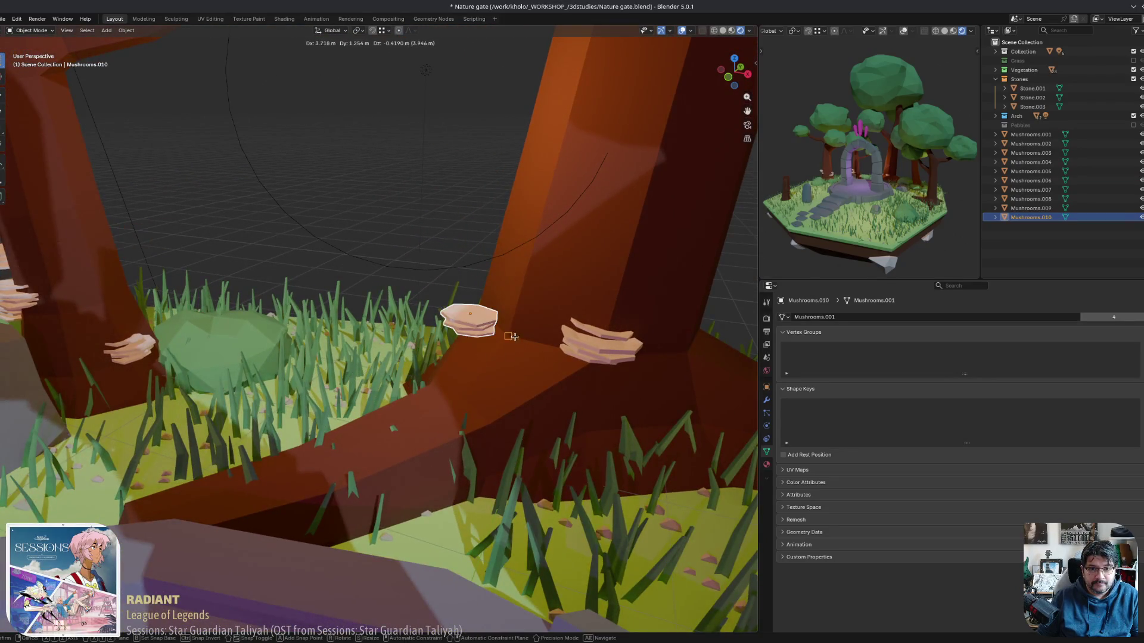
pyautogui.click(525, 337)
pyautogui.moveTo(524, 336); pyautogui.dragTo(566, 321, button='middle')
pyautogui.press('r')
pyautogui.press('z')
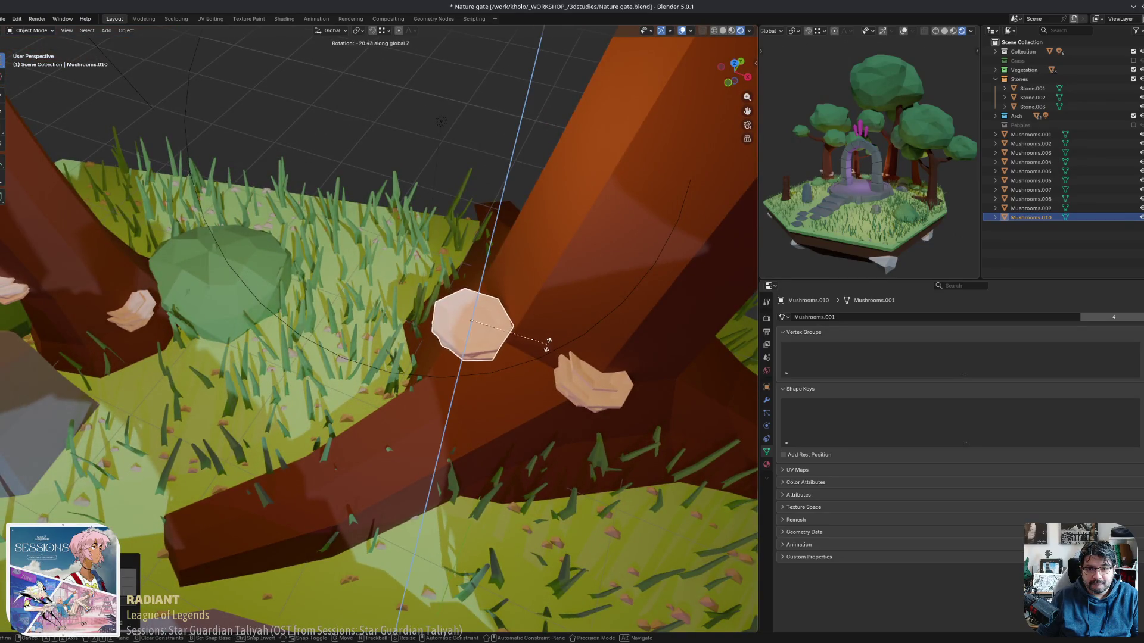
pyautogui.click(522, 360)
pyautogui.moveTo(522, 360)
pyautogui.mouseDown(button='middle')
pyautogui.moveTo(563, 327)
pyautogui.moveTo(575, 346)
pyautogui.moveTo(578, 337)
pyautogui.mouseUp(button='middle')
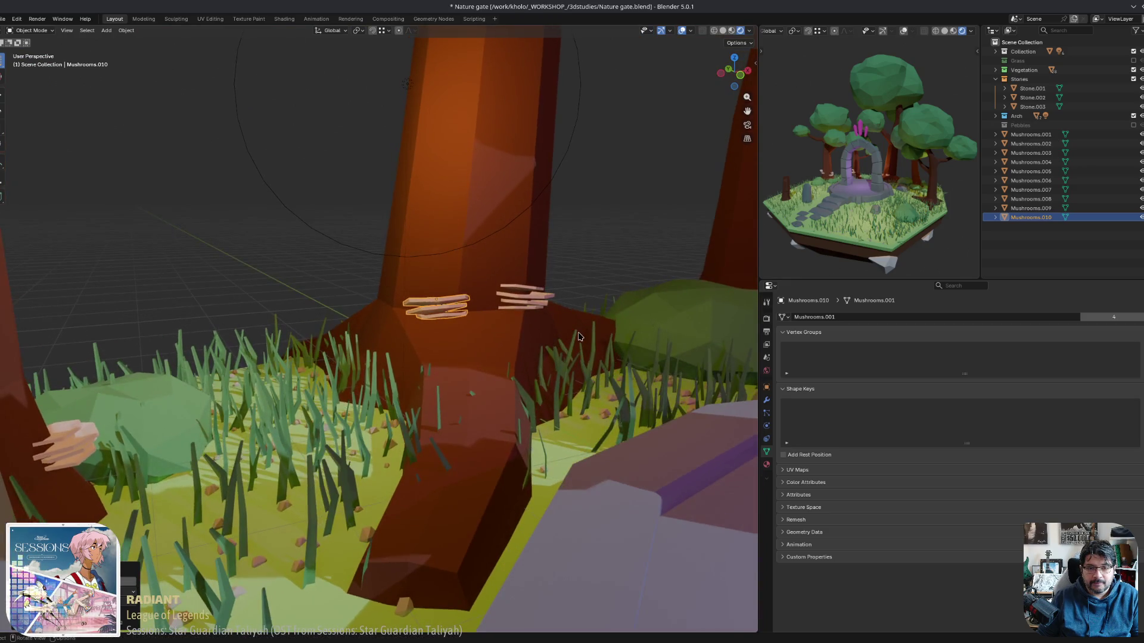
# Add Mushrooms.011, rotated on its local Z and scaled up slightly.
pyautogui.hotkey('shift', 'd')
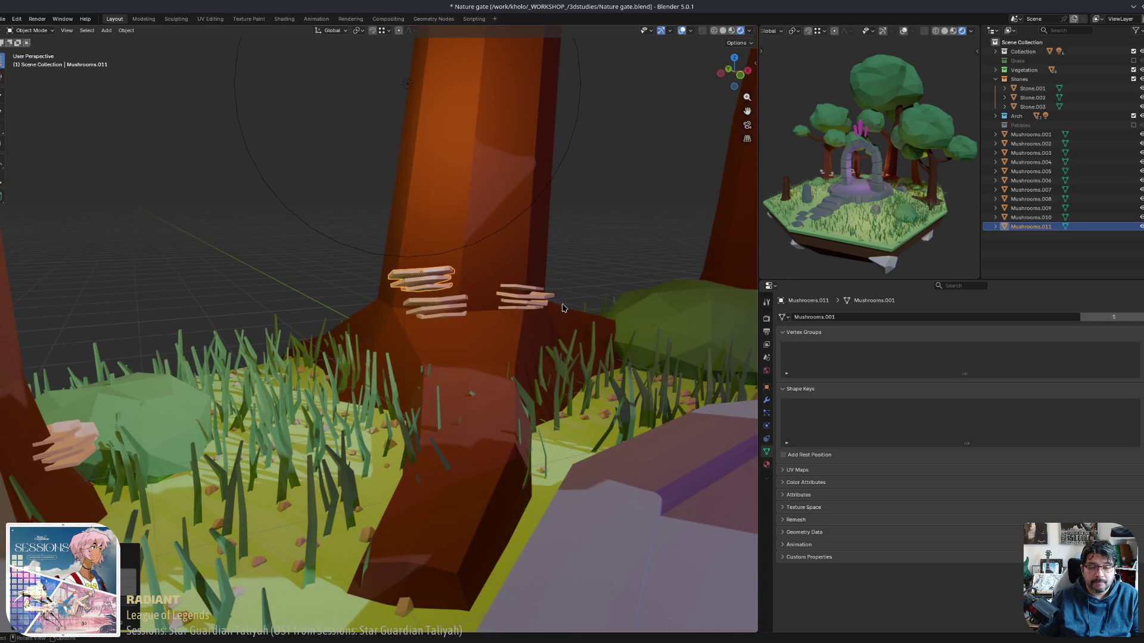
pyautogui.press('r')
pyautogui.press('z')
pyautogui.press('z')
pyautogui.click(489, 304)
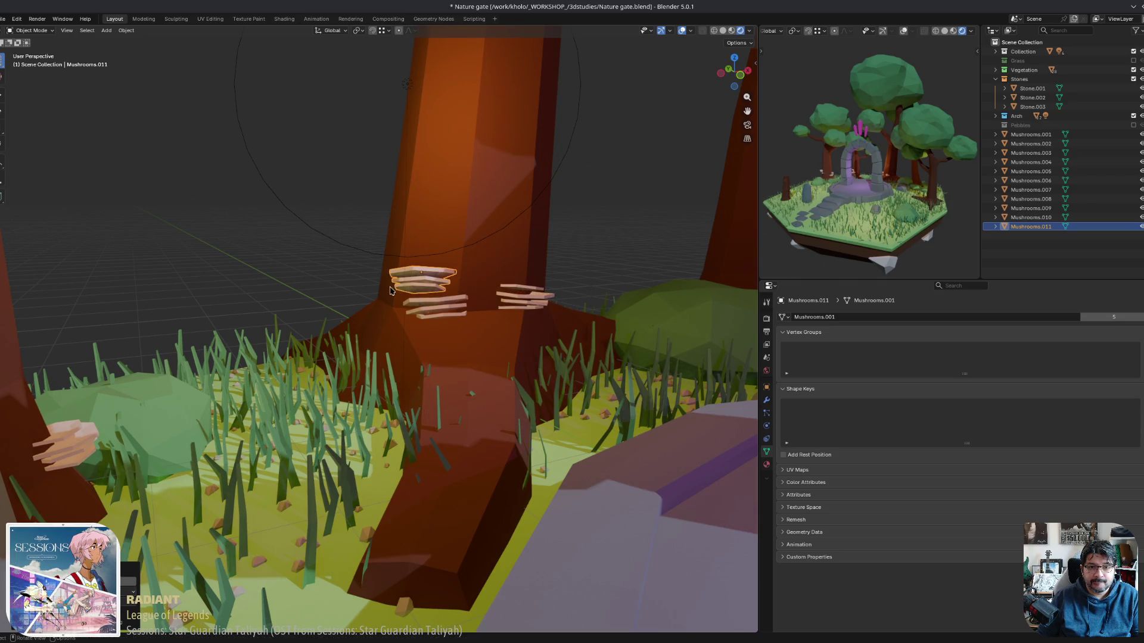
pyautogui.moveTo(489, 304); pyautogui.dragTo(474, 303, button='middle')
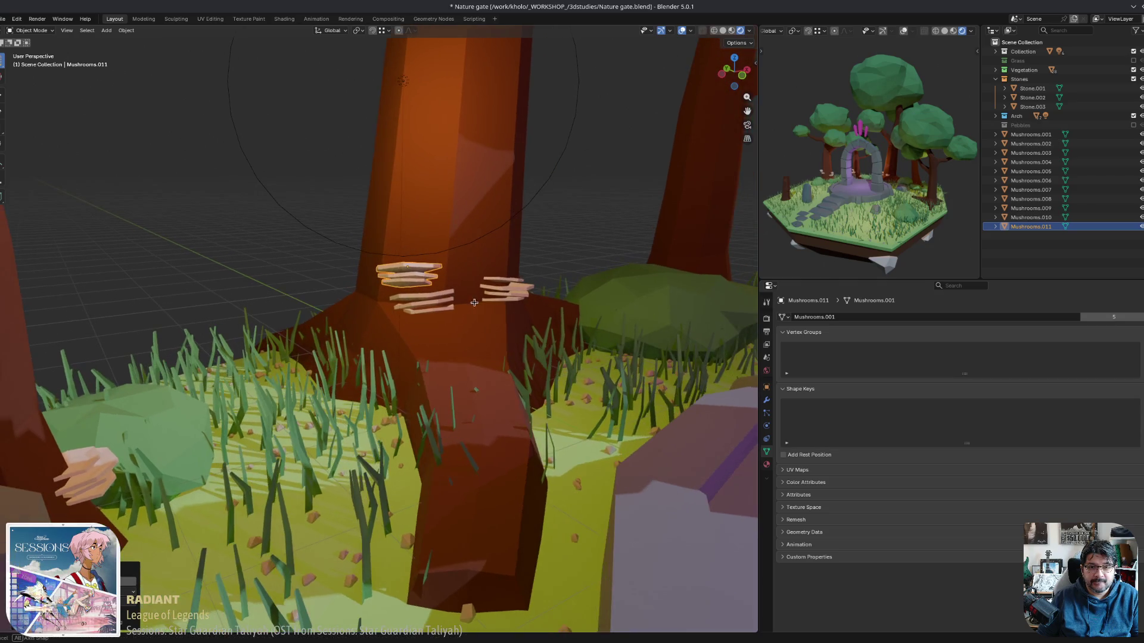
pyautogui.press('s')
pyautogui.click(499, 254)
pyautogui.moveTo(499, 254)
pyautogui.mouseDown(button='middle')
pyautogui.moveTo(424, 239)
pyautogui.moveTo(637, 297)
pyautogui.moveTo(471, 326)
pyautogui.mouseUp(button='middle')
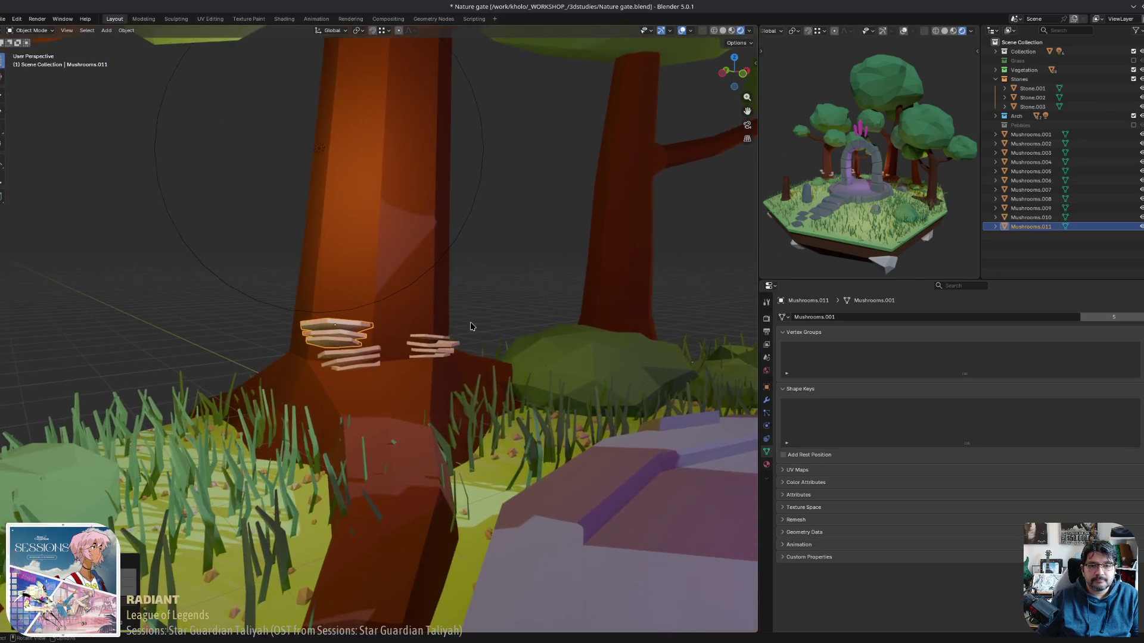
# Duplicate the right cluster as Mushrooms.012, move it higher up the trunk and rotate it.
pyautogui.click(427, 355)
pyautogui.hotkey('shift', 'd')
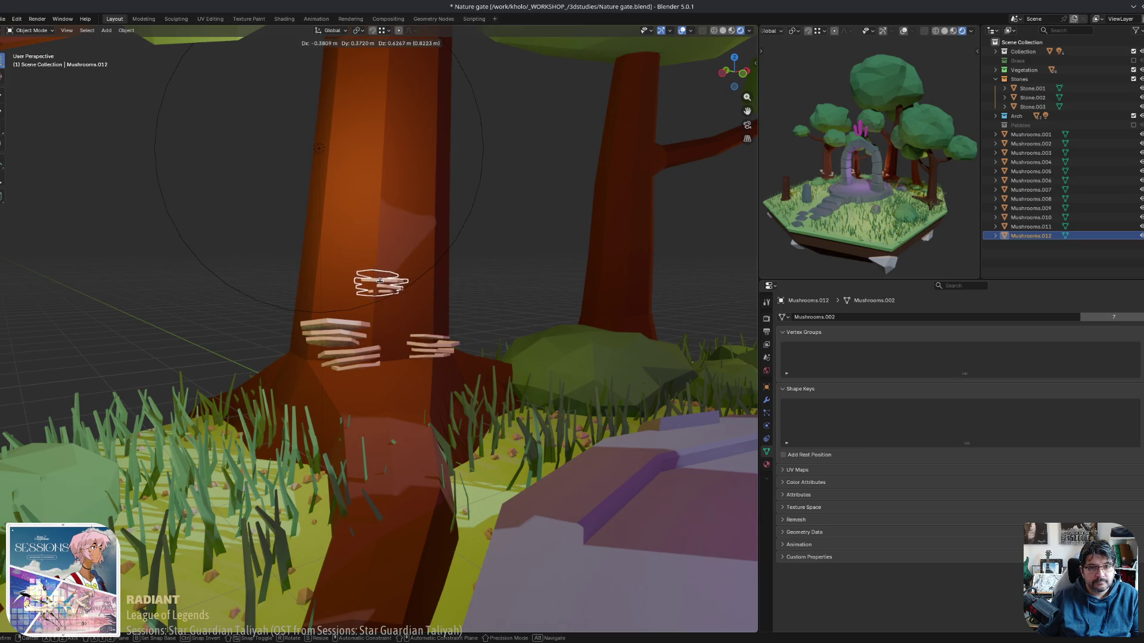
pyautogui.hotkey('shift', 'z')
pyautogui.press('Escape')
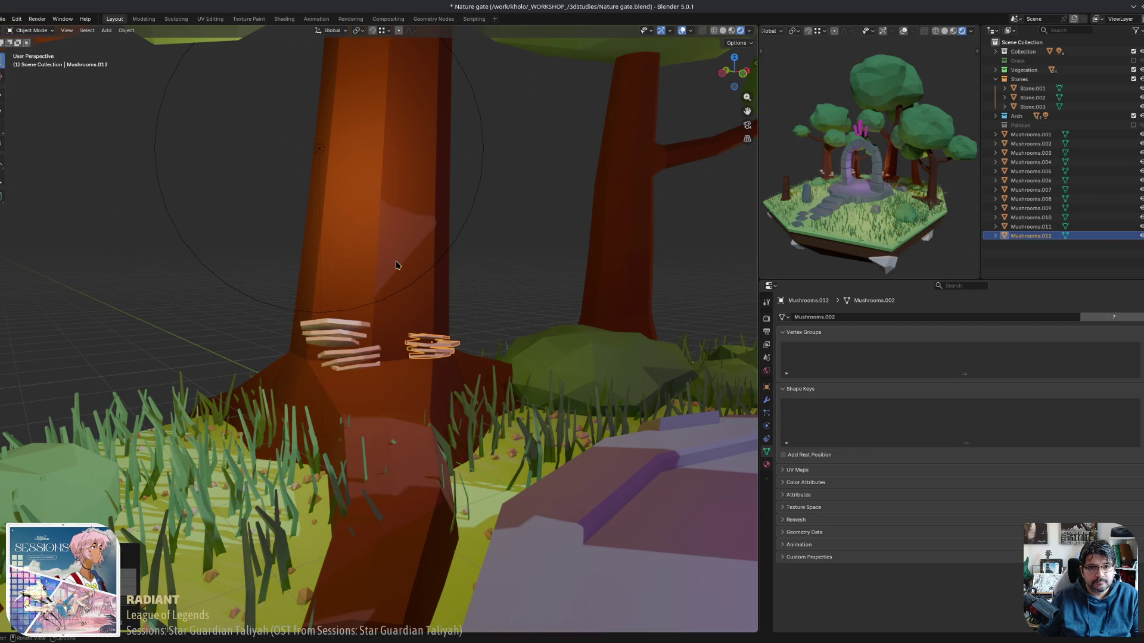
pyautogui.moveTo(387, 274)
pyautogui.mouseDown(button='middle')
pyautogui.moveTo(366, 229)
pyautogui.moveTo(384, 243)
pyautogui.mouseUp(button='middle')
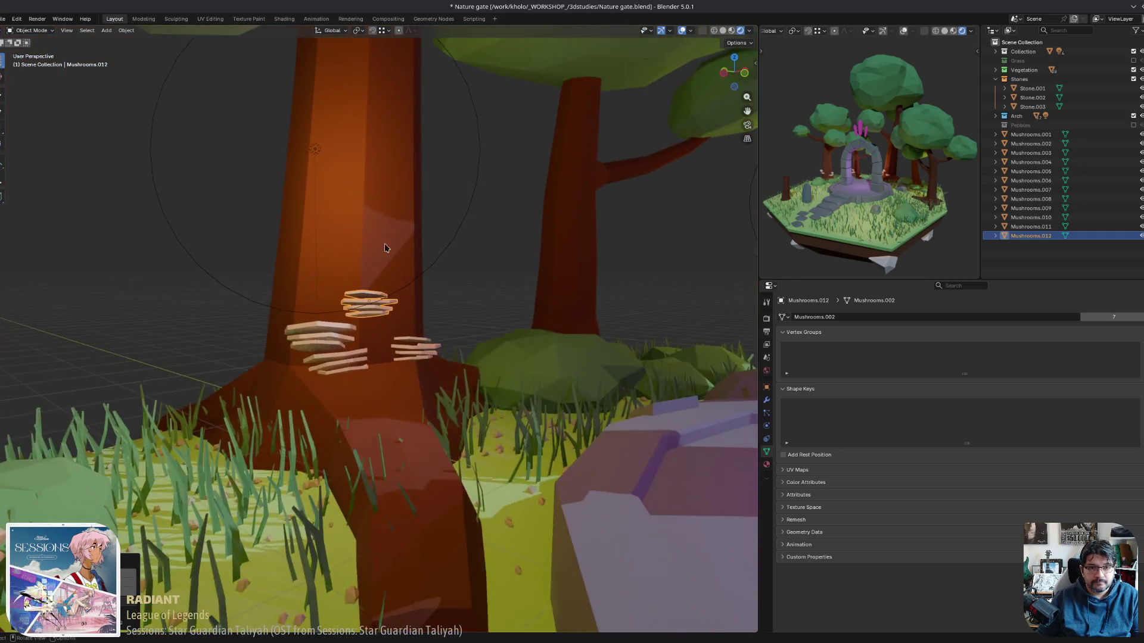
pyautogui.press('r')
pyautogui.click(472, 257)
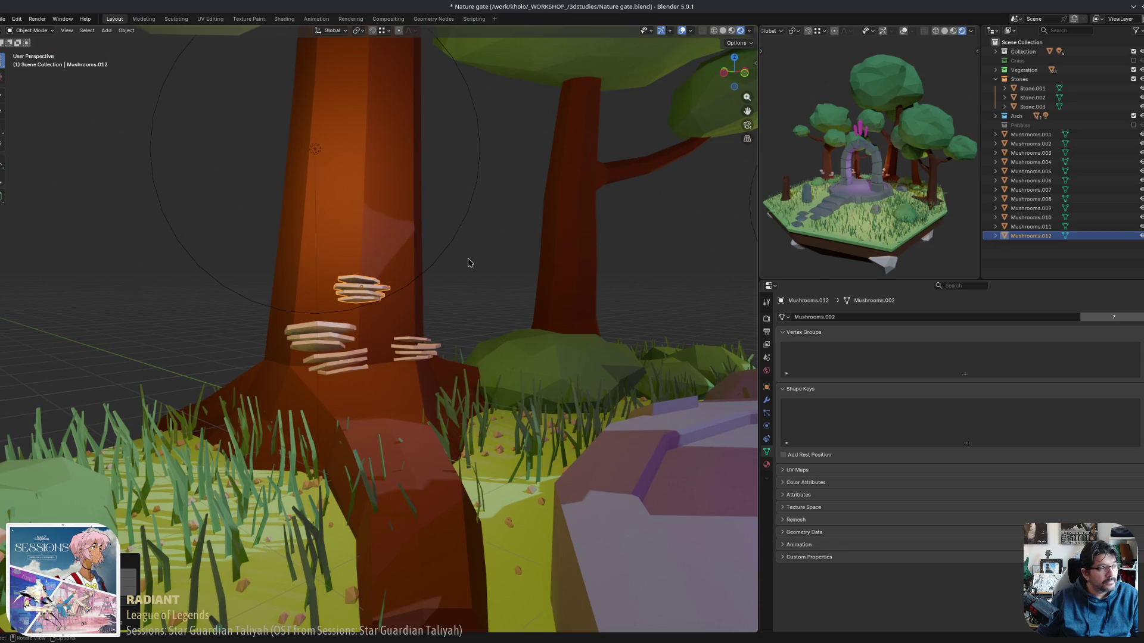
pyautogui.moveTo(468, 262)
pyautogui.mouseDown(button='middle')
pyautogui.moveTo(653, 316)
pyautogui.moveTo(294, 319)
pyautogui.mouseUp(button='middle')
pyautogui.moveTo(403, 345)
pyautogui.mouseDown(button='middle')
pyautogui.moveTo(518, 302)
pyautogui.moveTo(494, 314)
pyautogui.moveTo(534, 263)
pyautogui.moveTo(538, 273)
pyautogui.moveTo(507, 296)
pyautogui.moveTo(482, 292)
pyautogui.mouseUp(button='middle')
pyautogui.scroll(5, 538, 311)
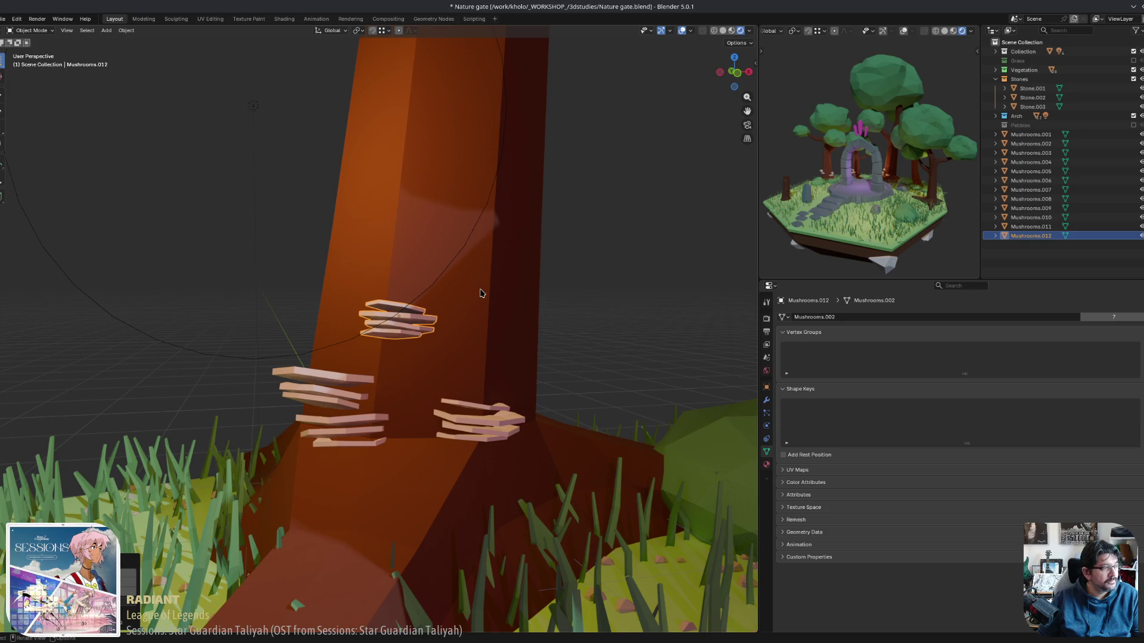
# Stack Mushrooms.013 straight above it on Z and give it a different angle.
pyautogui.hotkey('shift', 'd')
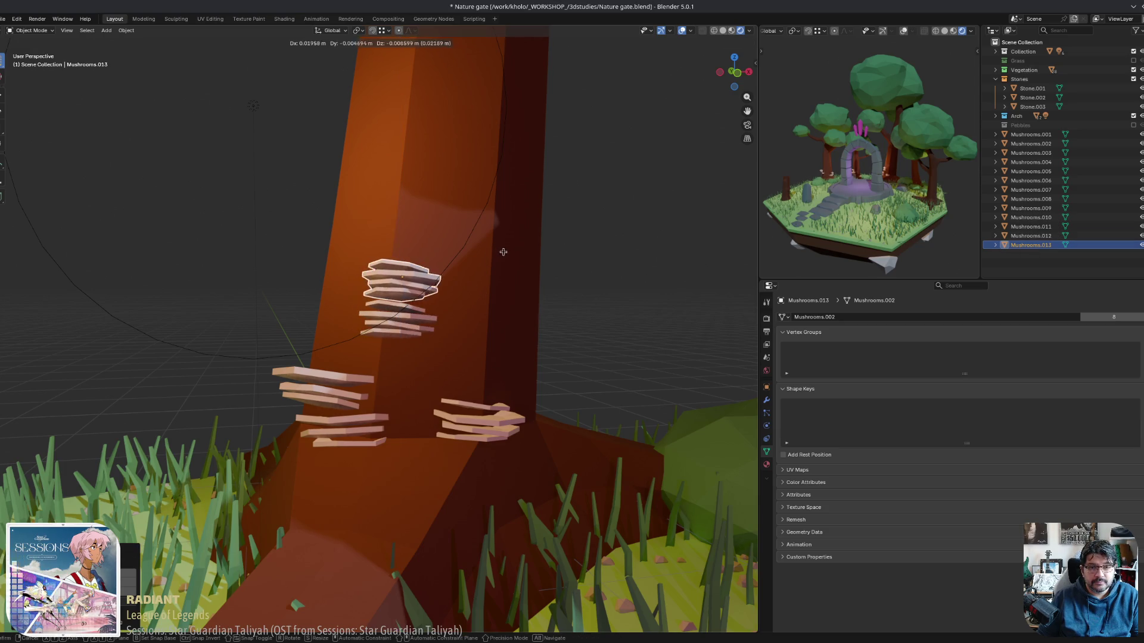
pyautogui.press('z')
pyautogui.click(418, 245)
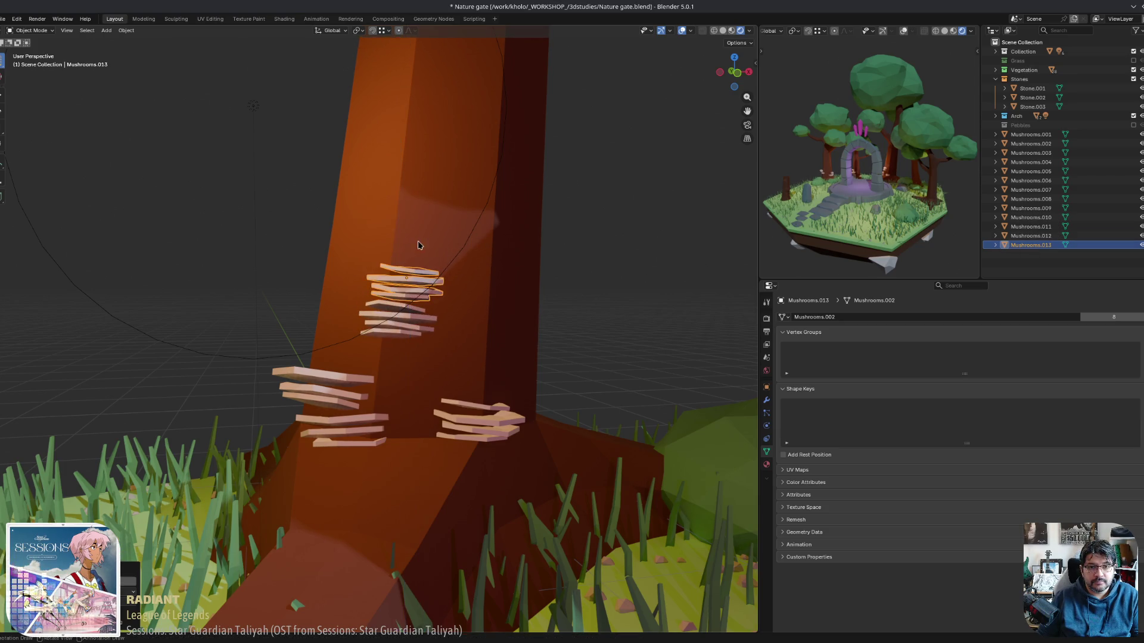
pyautogui.moveTo(484, 236); pyautogui.dragTo(498, 238, button='middle')
pyautogui.press('s')
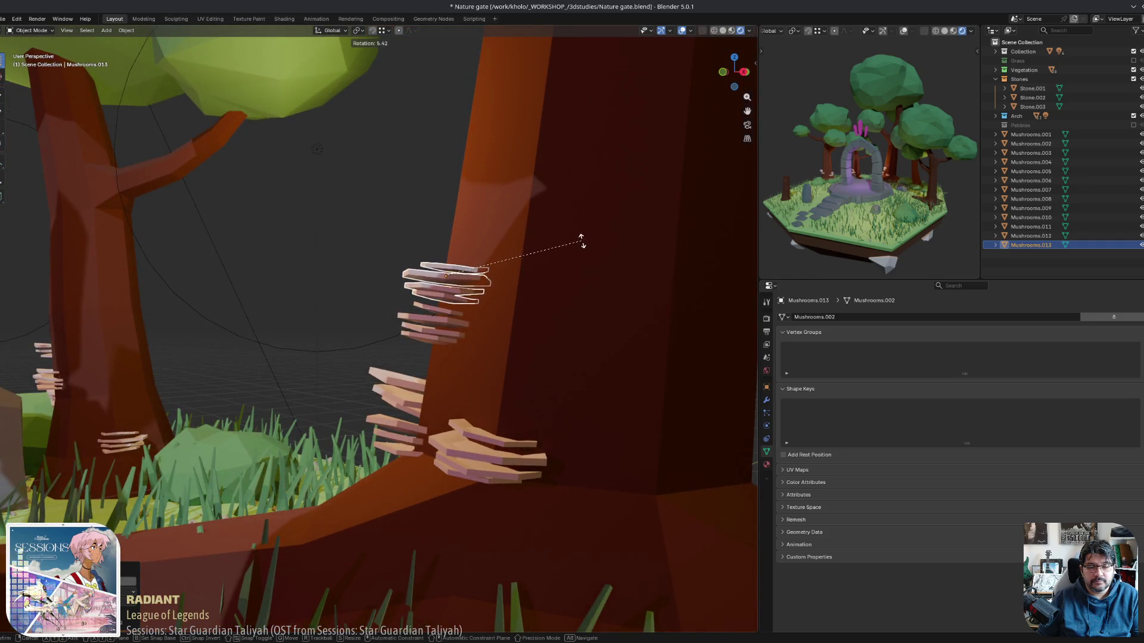
pyautogui.click(582, 243)
pyautogui.moveTo(582, 242)
pyautogui.mouseDown(button='middle')
pyautogui.moveTo(401, 360)
pyautogui.moveTo(467, 272)
pyautogui.mouseUp(button='middle')
pyautogui.click(467, 272)
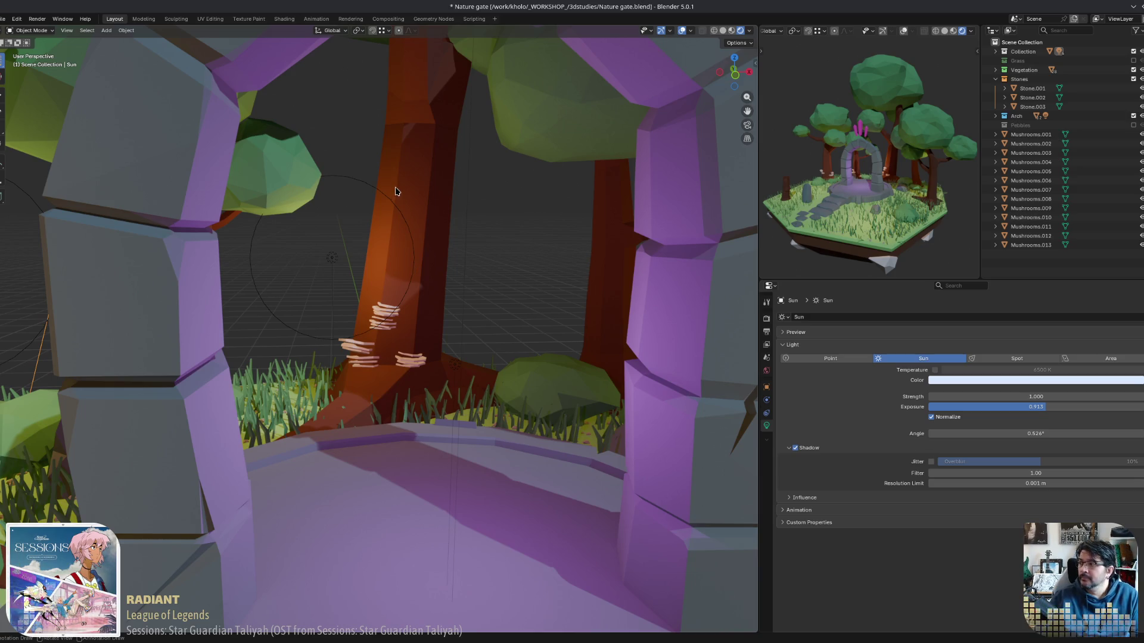
pyautogui.moveTo(383, 352)
pyautogui.mouseDown(button='middle')
pyautogui.moveTo(395, 352)
pyautogui.moveTo(347, 328)
pyautogui.moveTo(462, 391)
pyautogui.moveTo(387, 423)
pyautogui.moveTo(362, 373)
pyautogui.moveTo(388, 308)
pyautogui.moveTo(261, 269)
pyautogui.mouseUp(button='middle')
# Duplicate Mushrooms.009 and Mushrooms.011 together into two new shelves and frame them.
pyautogui.click(398, 311)
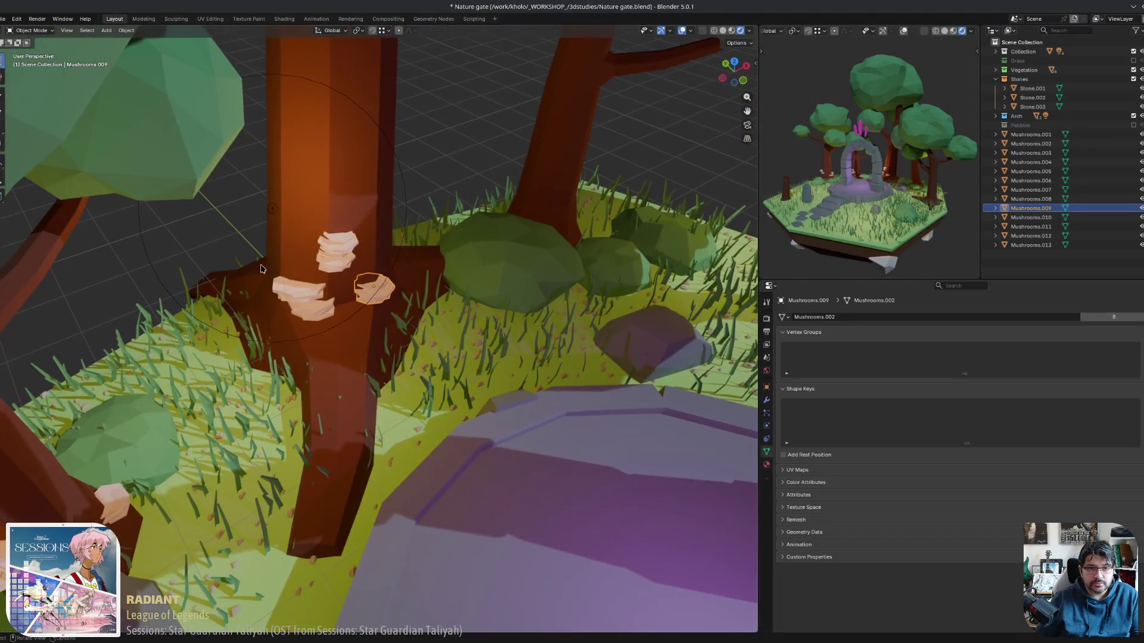
pyautogui.keyDown('shift'); pyautogui.click(299, 289); pyautogui.keyUp('shift')
pyautogui.hotkey('shift', 'd')
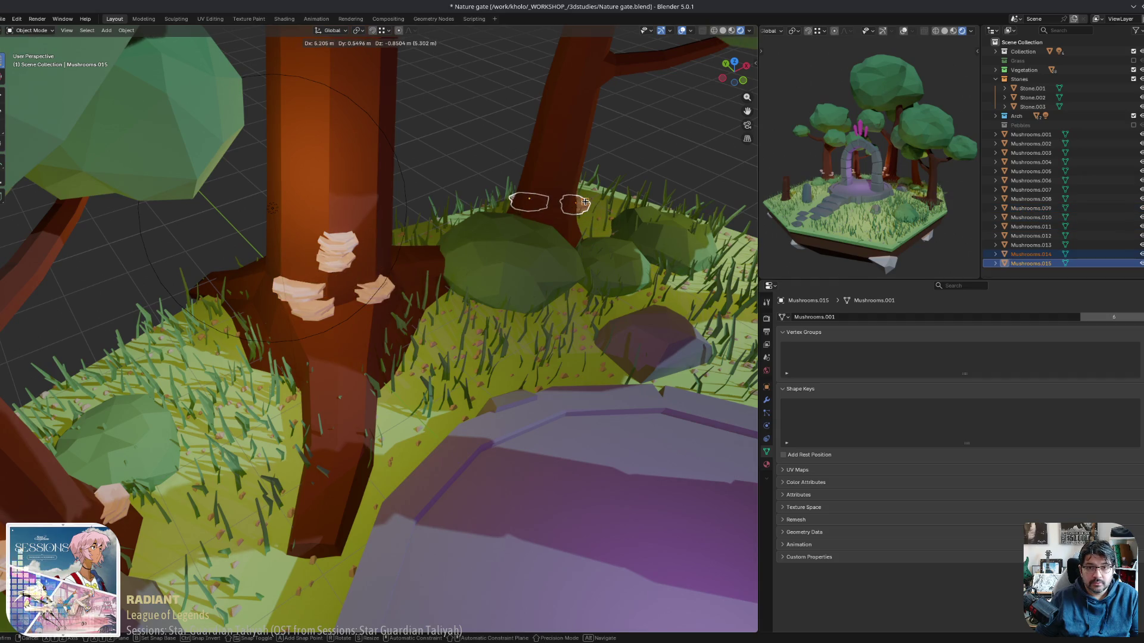
pyautogui.moveTo(583, 235); pyautogui.dragTo(589, 240, button='middle')
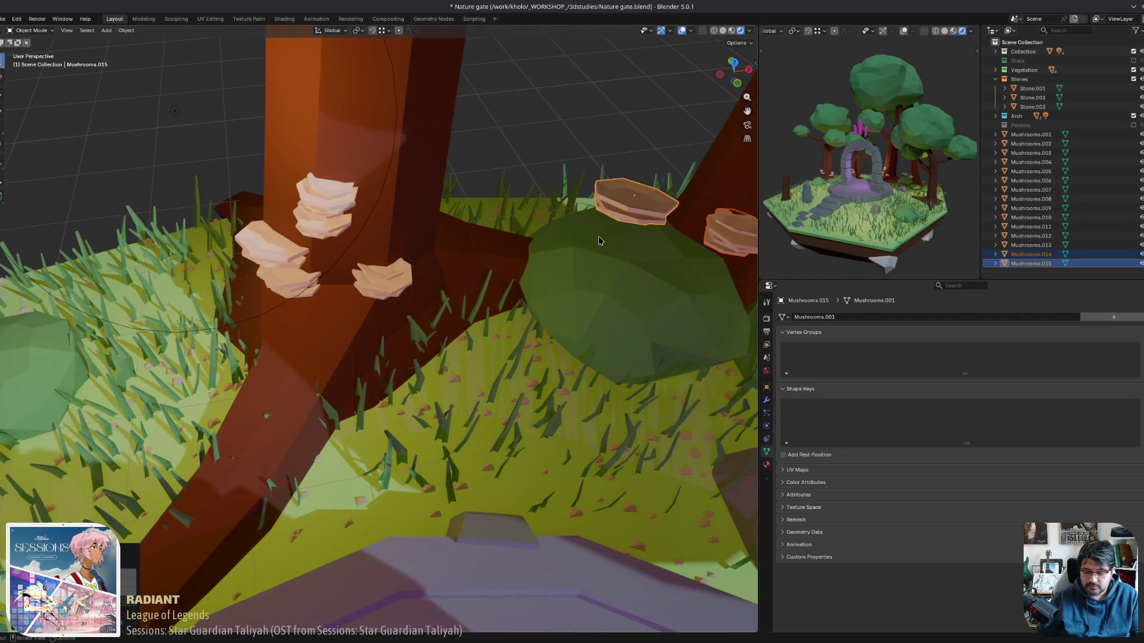
pyautogui.press('KP_Decimal')
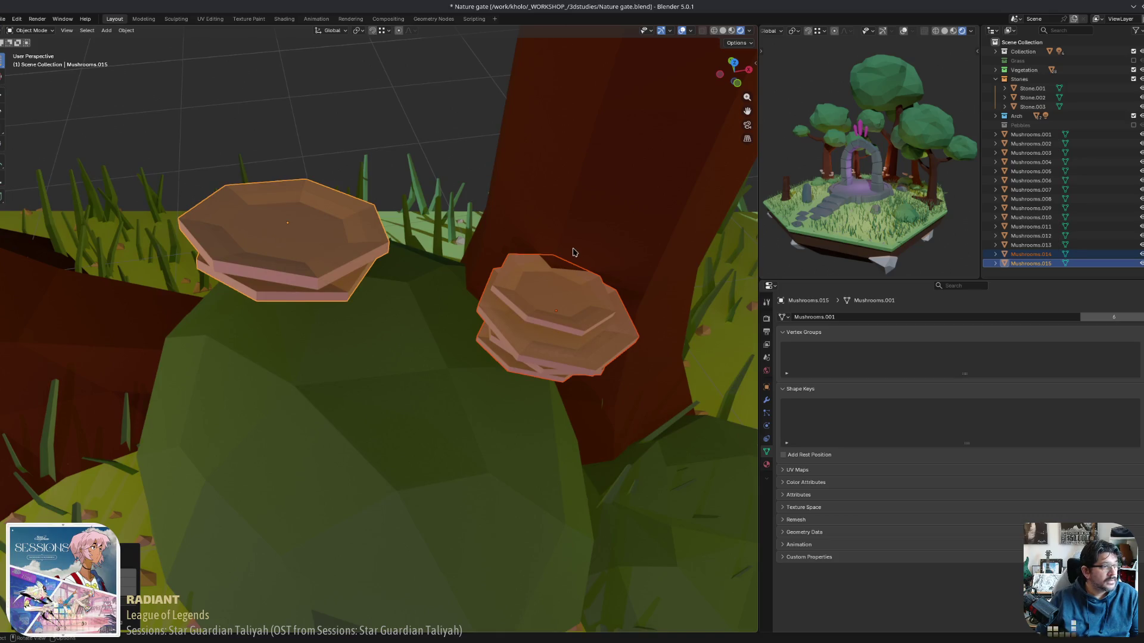
pyautogui.scroll(-3, 572, 252)
pyautogui.moveTo(602, 309); pyautogui.dragTo(544, 365, button='middle')
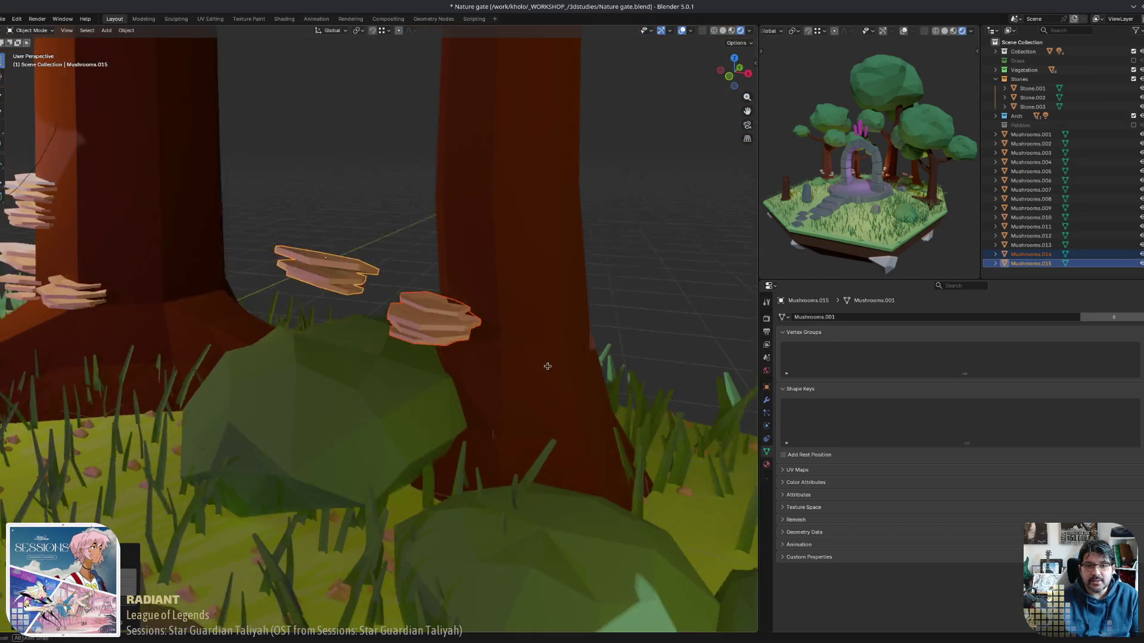
# Move Mushrooms.014 along the trunk and turn it about its vertical axis.
pyautogui.click(451, 330)
pyautogui.moveTo(451, 331); pyautogui.dragTo(574, 377, button='middle')
pyautogui.press('g')
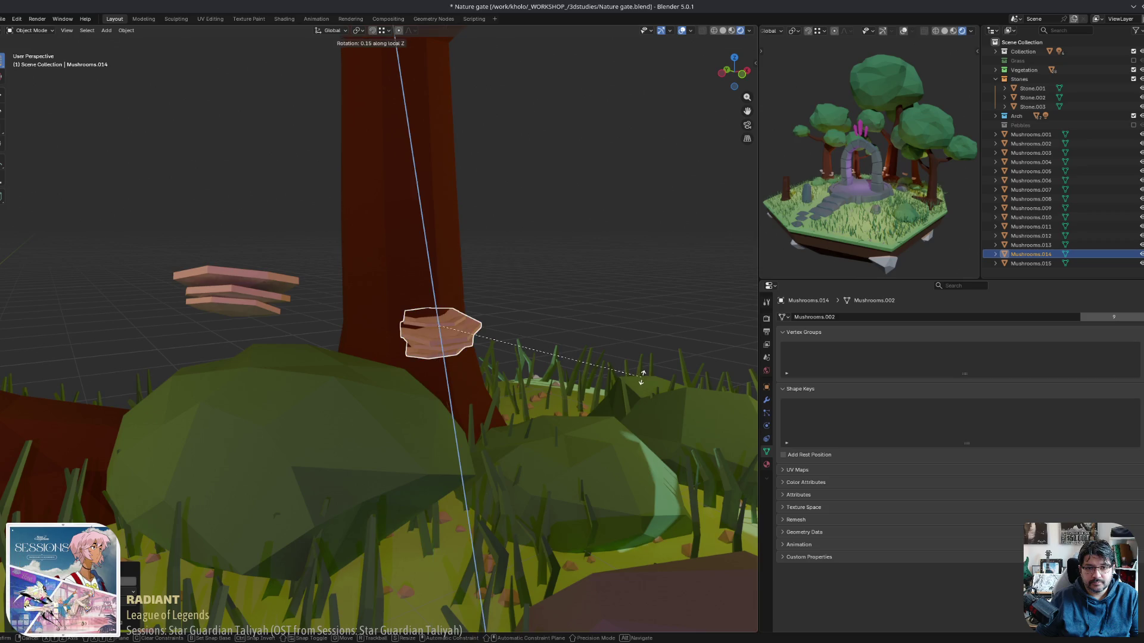
pyautogui.moveTo(599, 305)
pyautogui.mouseDown(button='middle')
pyautogui.moveTo(677, 299)
pyautogui.moveTo(581, 336)
pyautogui.mouseUp(button='middle')
pyautogui.press('r')
pyautogui.click(657, 333)
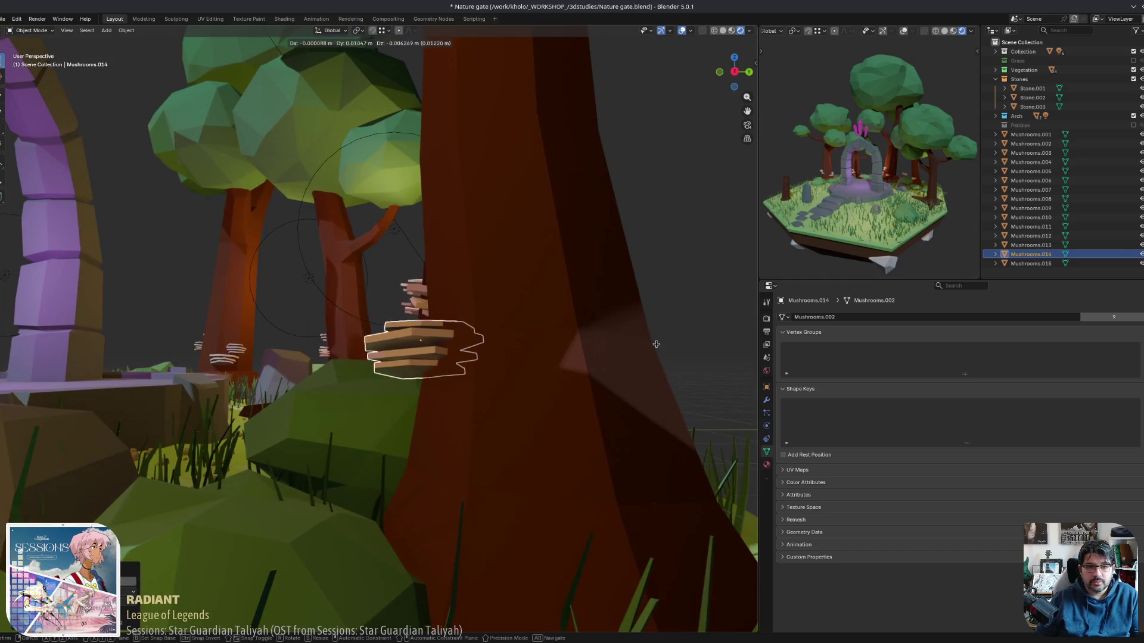
pyautogui.moveTo(703, 357); pyautogui.dragTo(728, 367, button='middle')
# Copy Mushrooms.015 as Mushrooms.016 lower down the trunk, rotated on its local Z, then quit.
pyautogui.click(217, 291)
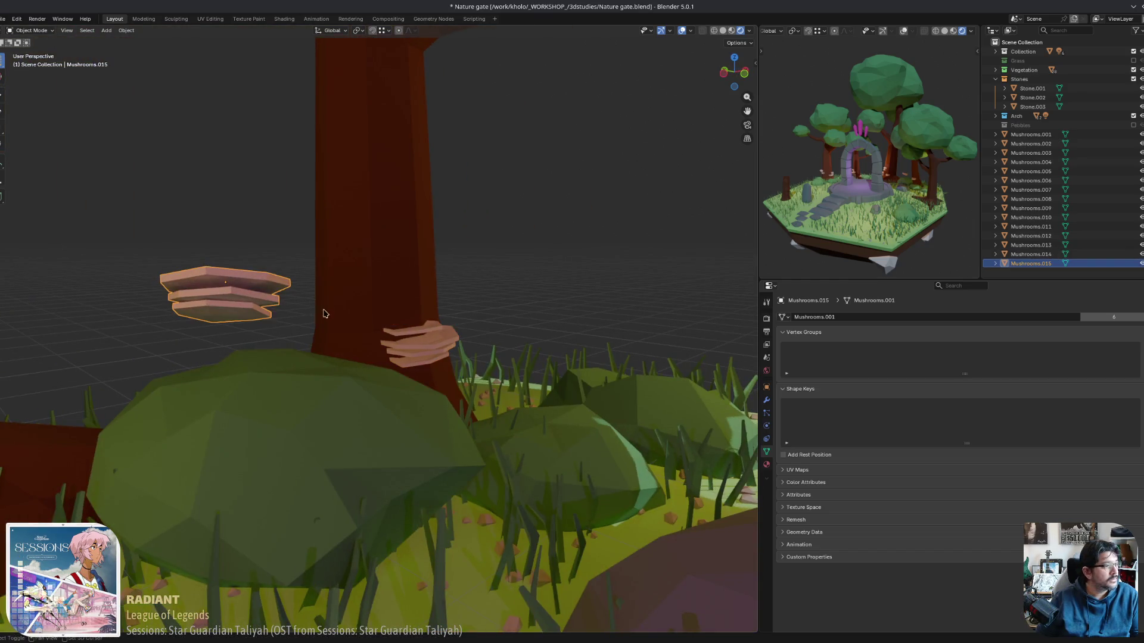
pyautogui.moveTo(322, 316)
pyautogui.mouseDown(button='middle')
pyautogui.moveTo(340, 320)
pyautogui.moveTo(348, 409)
pyautogui.moveTo(396, 265)
pyautogui.moveTo(319, 225)
pyautogui.moveTo(508, 263)
pyautogui.mouseUp(button='middle')
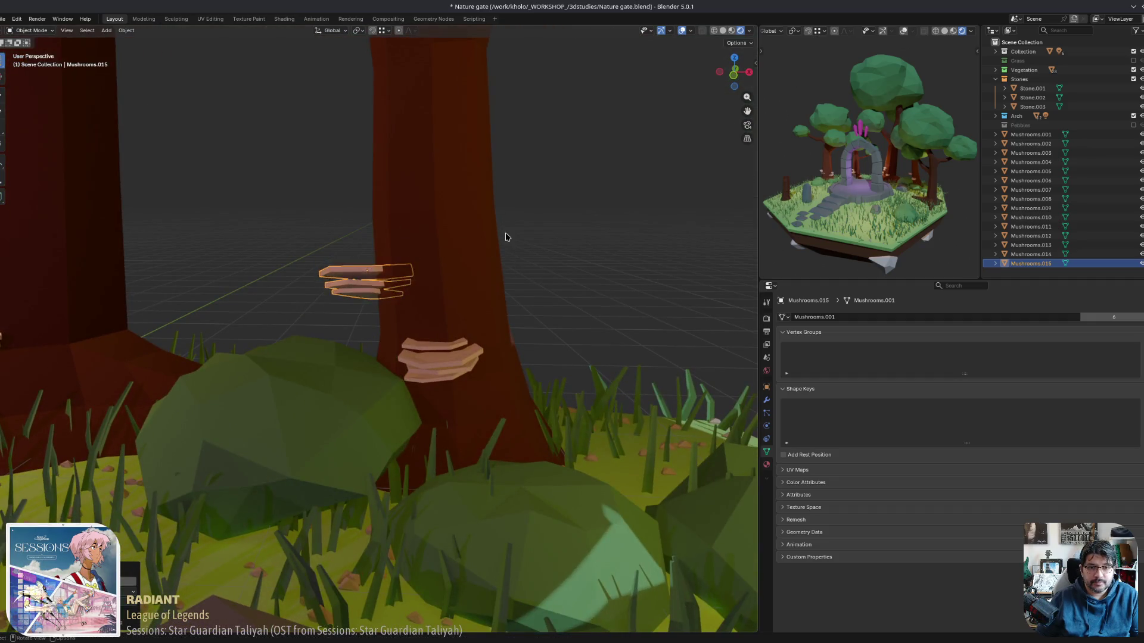
pyautogui.moveTo(379, 294)
pyautogui.mouseDown(button='middle')
pyautogui.moveTo(314, 254)
pyautogui.moveTo(424, 292)
pyautogui.moveTo(429, 324)
pyautogui.moveTo(411, 331)
pyautogui.mouseUp(button='middle')
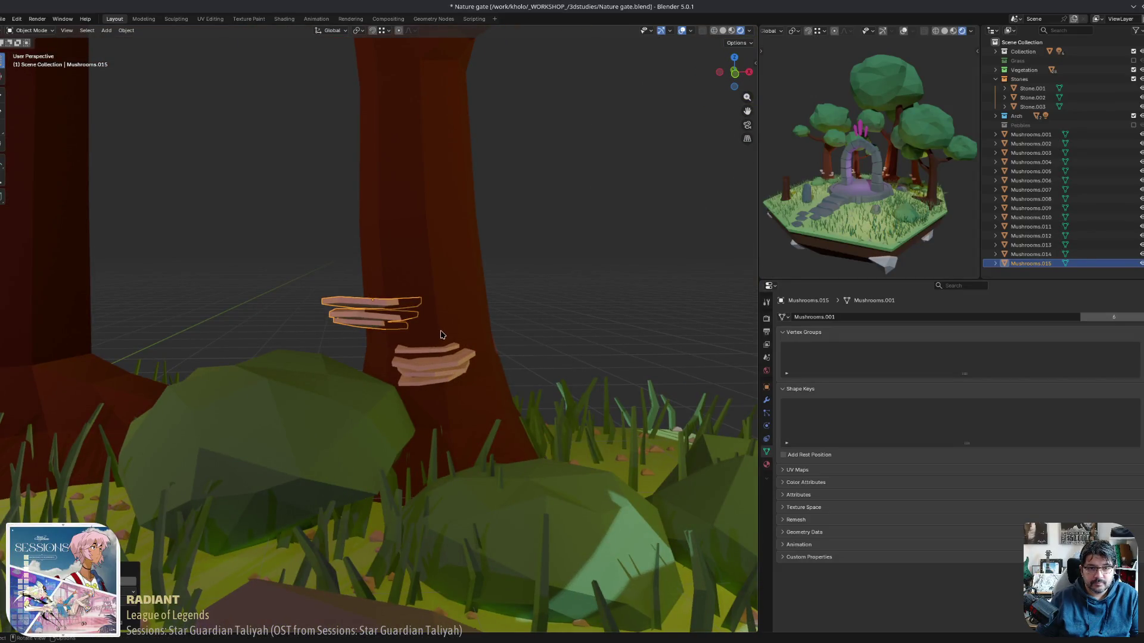
pyautogui.hotkey('shift', 'd')
pyautogui.press('z')
pyautogui.click(432, 370)
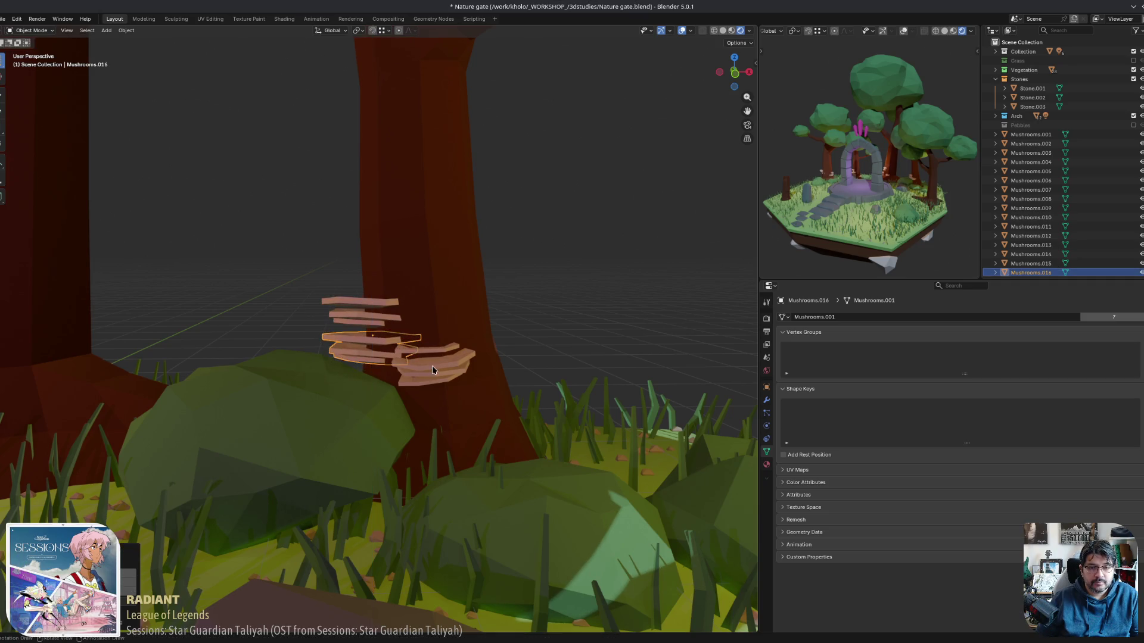
pyautogui.press('z')
pyautogui.click(389, 260)
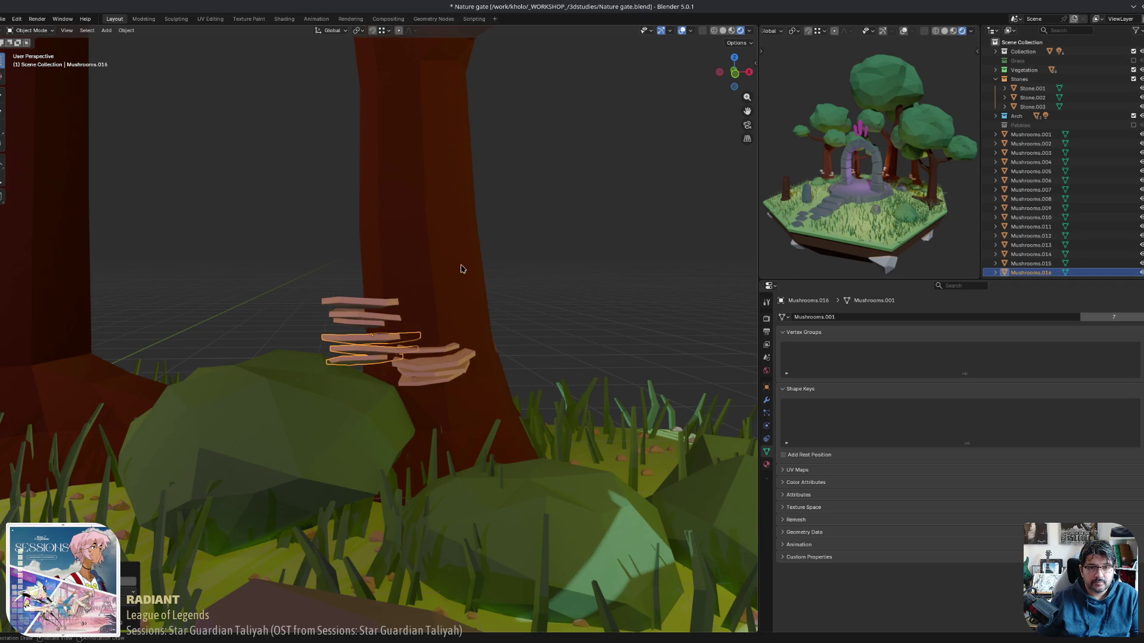
pyautogui.moveTo(466, 303)
pyautogui.mouseDown(button='middle')
pyautogui.moveTo(470, 268)
pyautogui.moveTo(408, 293)
pyautogui.moveTo(450, 293)
pyautogui.moveTo(453, 347)
pyautogui.moveTo(384, 338)
pyautogui.moveTo(474, 364)
pyautogui.mouseUp(button='middle')
pyautogui.click(450, 293)
pyautogui.scroll(-7, 426, 343)
pyautogui.hotkey('ctrl', 'q')
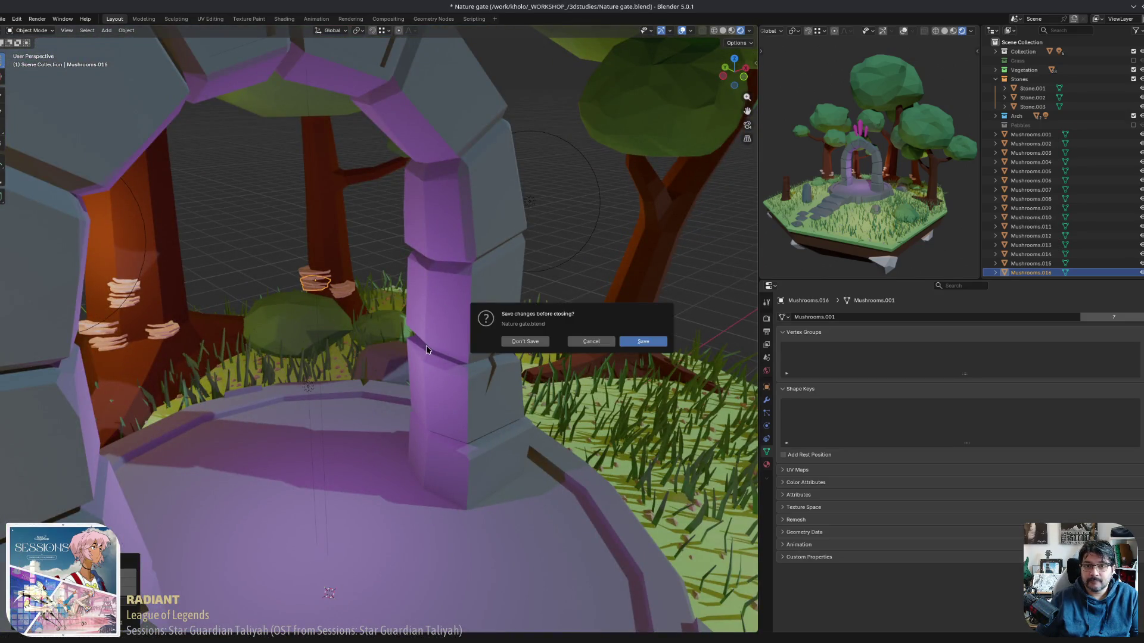
# Cancel closing so the Nature gate file stays open, and orbit around the trees and arch.
pyautogui.click(599, 344)
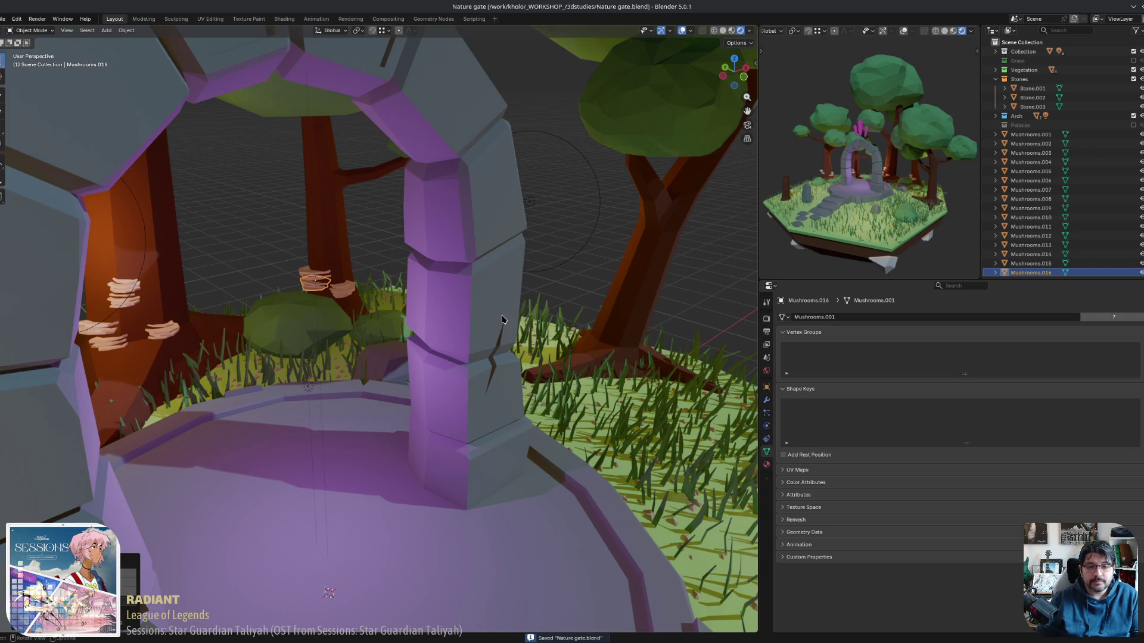
pyautogui.moveTo(501, 319)
pyautogui.mouseDown(button='middle')
pyautogui.moveTo(5, 313)
pyautogui.moveTo(491, 384)
pyautogui.mouseUp(button='middle')
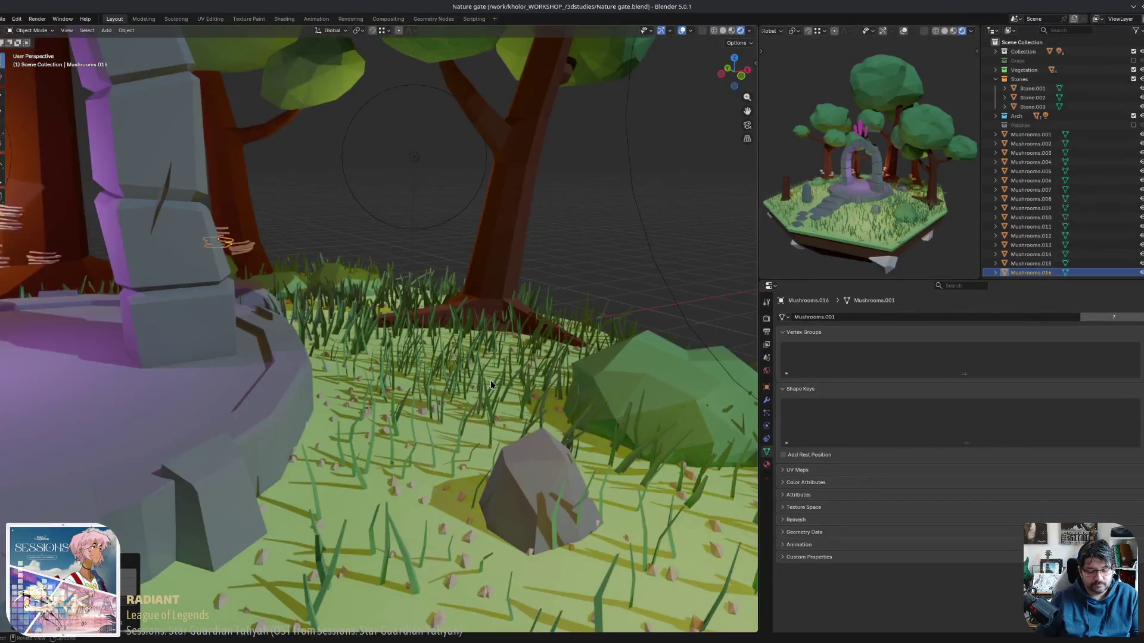
# Place Mushrooms.017 rotated and resized at the second trunk's base, then make a linked shelf copy.
pyautogui.hotkey('shift', 'd')
pyautogui.click(505, 291)
pyautogui.moveTo(505, 290); pyautogui.dragTo(485, 285, button='middle')
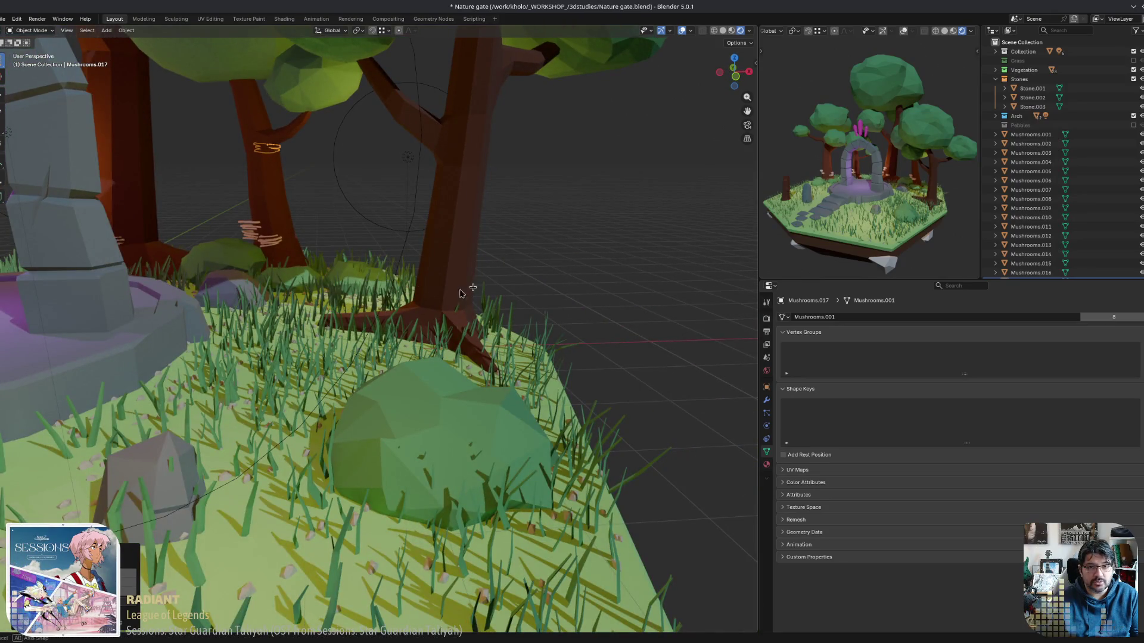
pyautogui.click(433, 301)
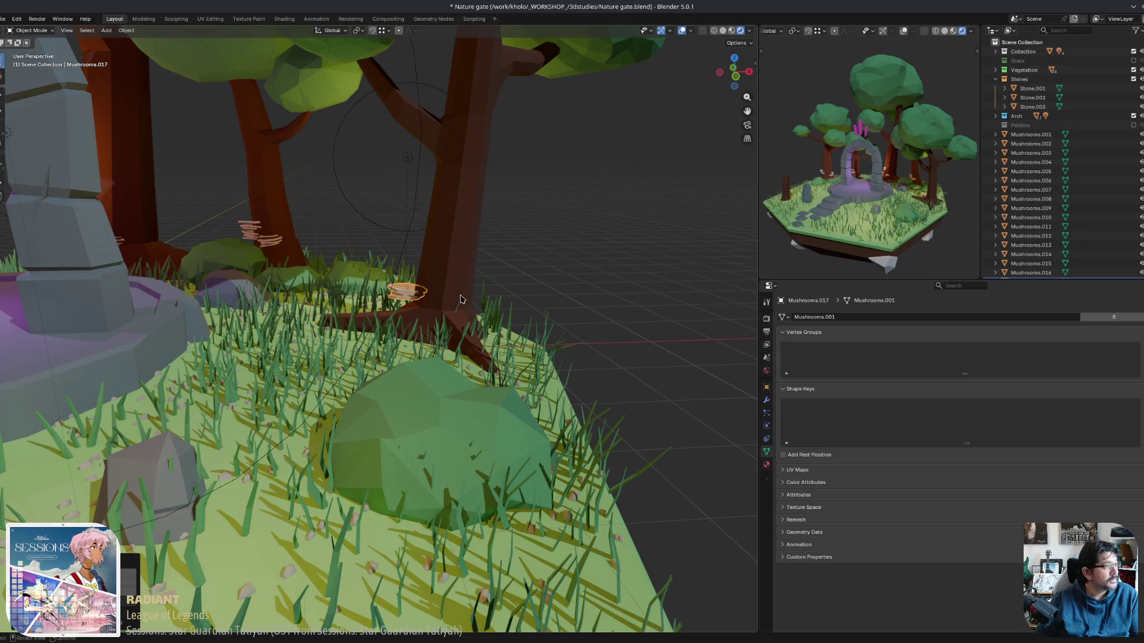
pyautogui.moveTo(435, 316)
pyautogui.mouseDown(button='middle')
pyautogui.moveTo(529, 332)
pyautogui.moveTo(578, 302)
pyautogui.moveTo(512, 229)
pyautogui.moveTo(488, 228)
pyautogui.moveTo(506, 250)
pyautogui.moveTo(554, 247)
pyautogui.moveTo(631, 176)
pyautogui.moveTo(546, 183)
pyautogui.mouseUp(button='middle')
pyautogui.press('r')
pyautogui.press('r')
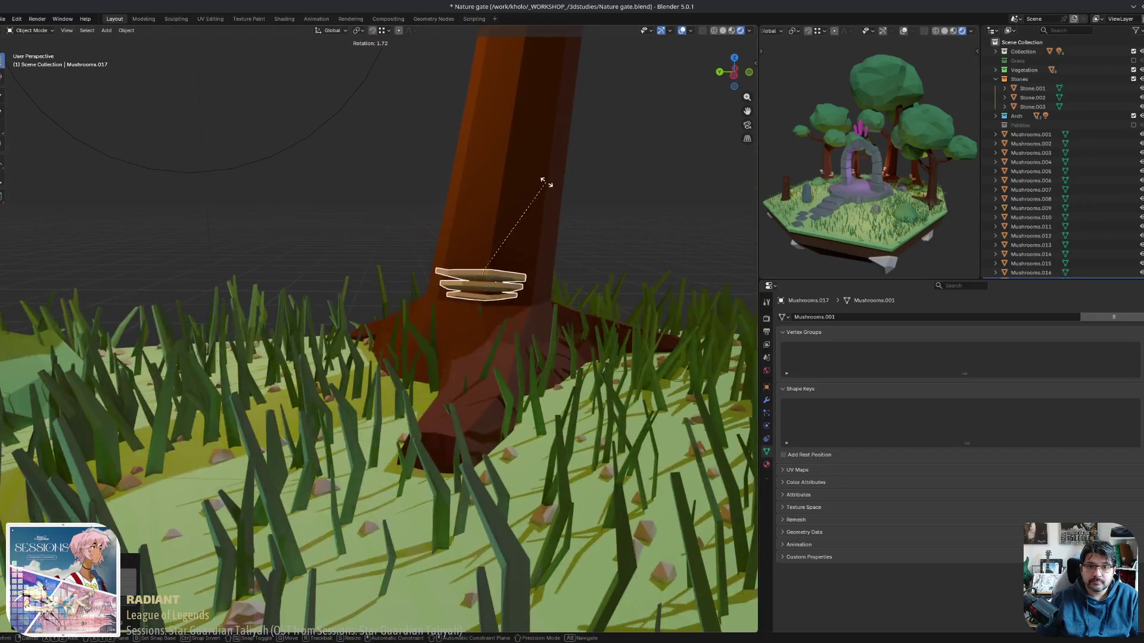
pyautogui.click(589, 222)
pyautogui.moveTo(601, 224)
pyautogui.mouseDown(button='middle')
pyautogui.moveTo(524, 235)
pyautogui.moveTo(347, 364)
pyautogui.moveTo(273, 319)
pyautogui.mouseUp(button='middle')
pyautogui.press('g')
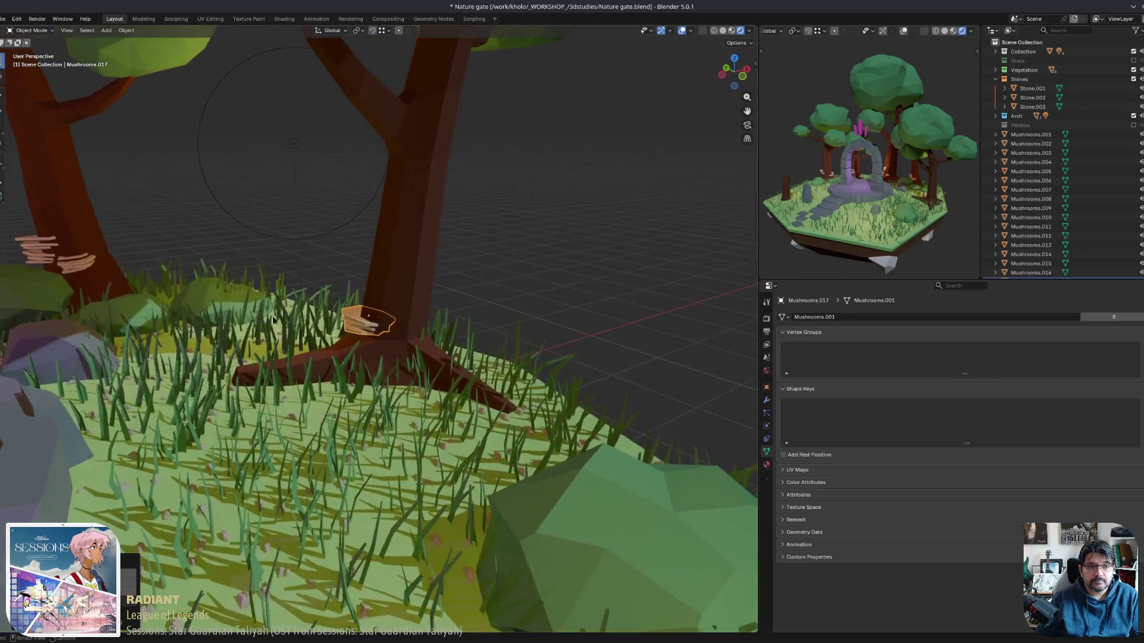
pyautogui.click(78, 264)
pyautogui.hotkey('alt', 'd')
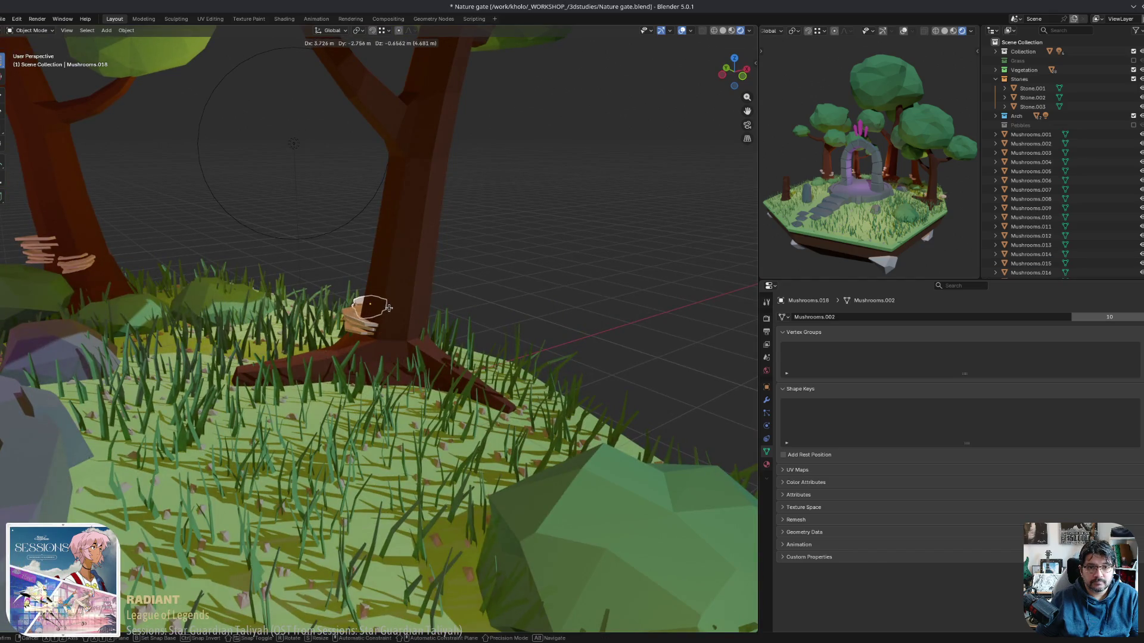
# Position and rotate the linked copy Mushrooms.018 up the trunk.
pyautogui.moveTo(389, 308); pyautogui.dragTo(398, 280, button='middle')
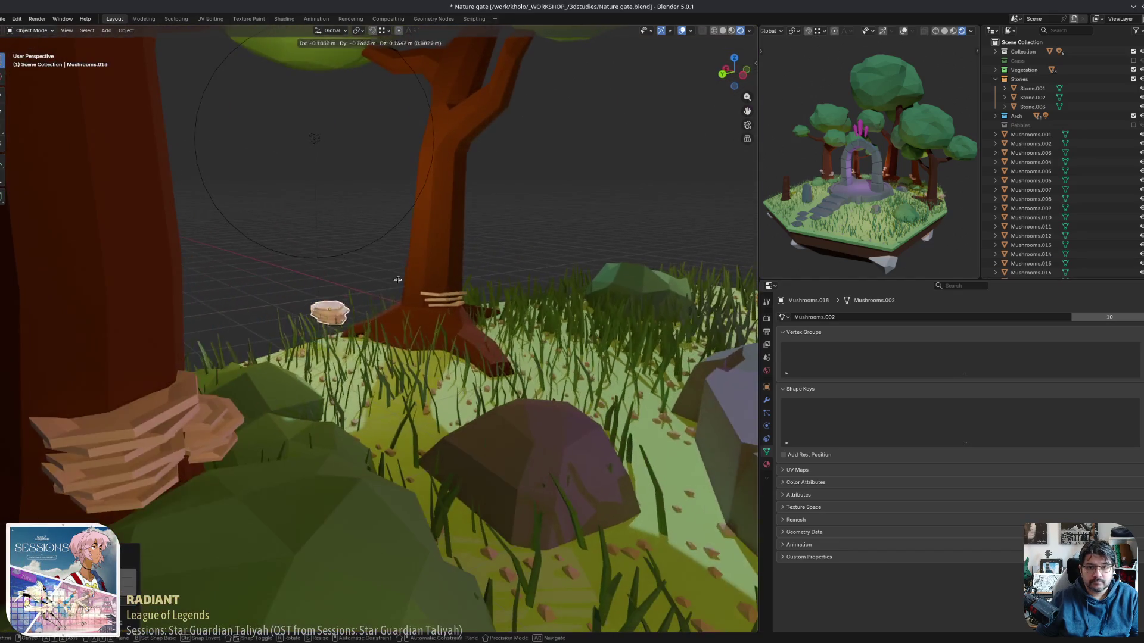
pyautogui.click(525, 250)
pyautogui.moveTo(525, 250)
pyautogui.mouseDown(button='middle')
pyautogui.moveTo(498, 256)
pyautogui.moveTo(543, 237)
pyautogui.moveTo(511, 258)
pyautogui.moveTo(486, 251)
pyautogui.moveTo(471, 285)
pyautogui.moveTo(513, 307)
pyautogui.moveTo(623, 271)
pyautogui.moveTo(584, 281)
pyautogui.moveTo(606, 291)
pyautogui.mouseUp(button='middle')
pyautogui.click(537, 264)
pyautogui.click(568, 280)
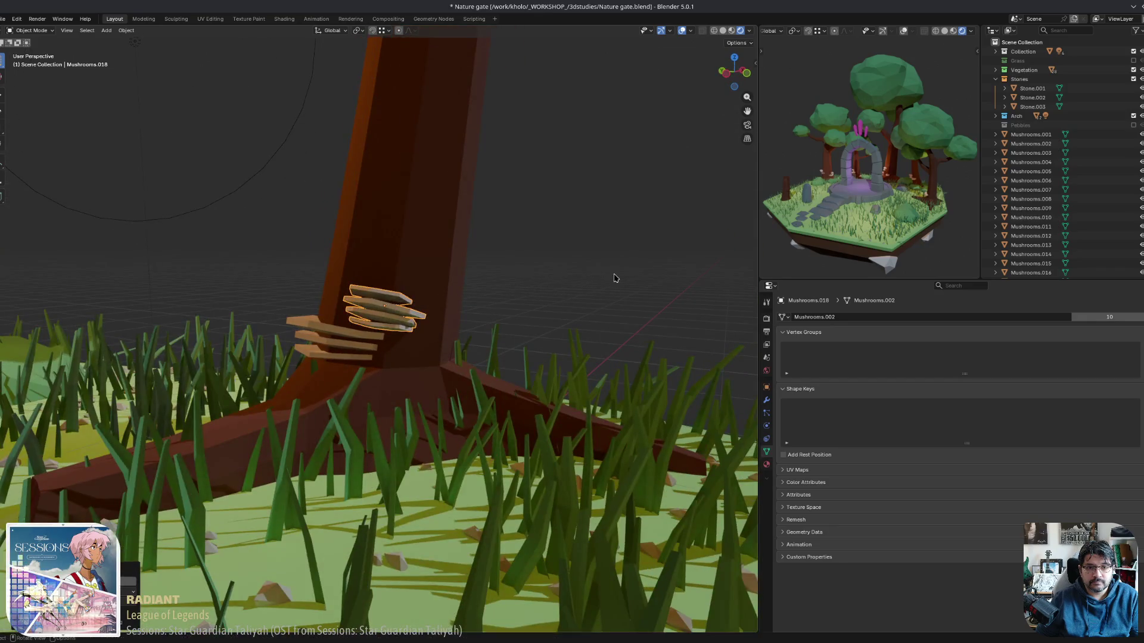
pyautogui.click(407, 160)
pyautogui.moveTo(408, 160)
pyautogui.mouseDown(button='middle')
pyautogui.moveTo(459, 183)
pyautogui.moveTo(436, 234)
pyautogui.moveTo(460, 171)
pyautogui.moveTo(472, 44)
pyautogui.moveTo(467, 119)
pyautogui.moveTo(429, 260)
pyautogui.mouseUp(button='middle')
pyautogui.click(460, 183)
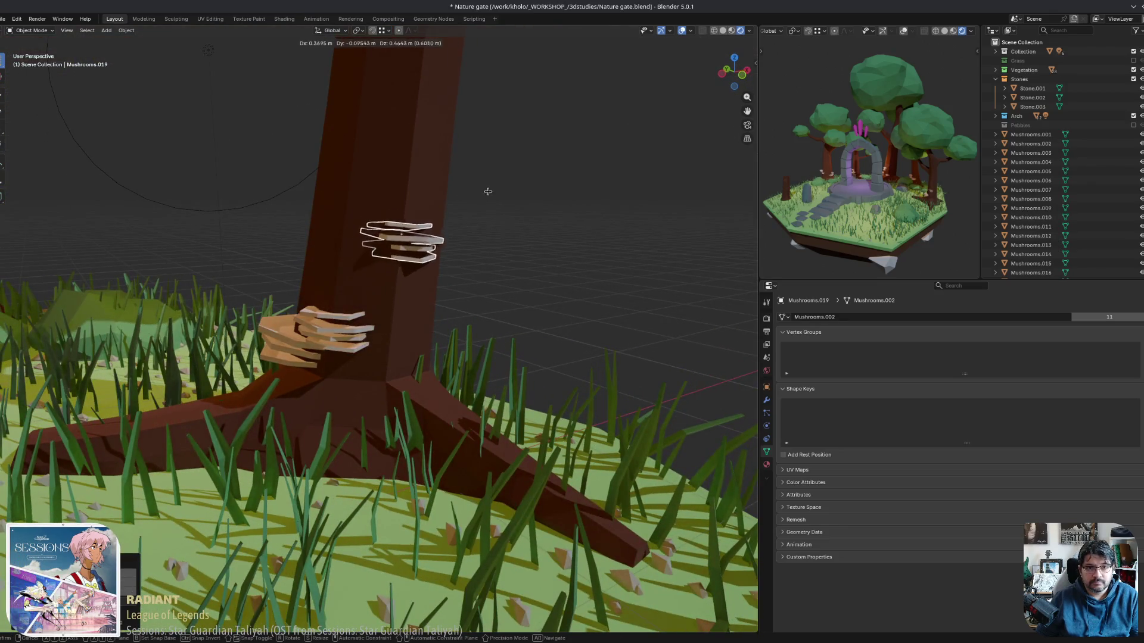
# Place Mushrooms.019 higher on the trunk, turned on local and global Z to hug the bark.
pyautogui.click(443, 196)
pyautogui.moveTo(444, 197)
pyautogui.mouseDown(button='middle')
pyautogui.moveTo(426, 287)
pyautogui.moveTo(478, 234)
pyautogui.mouseUp(button='middle')
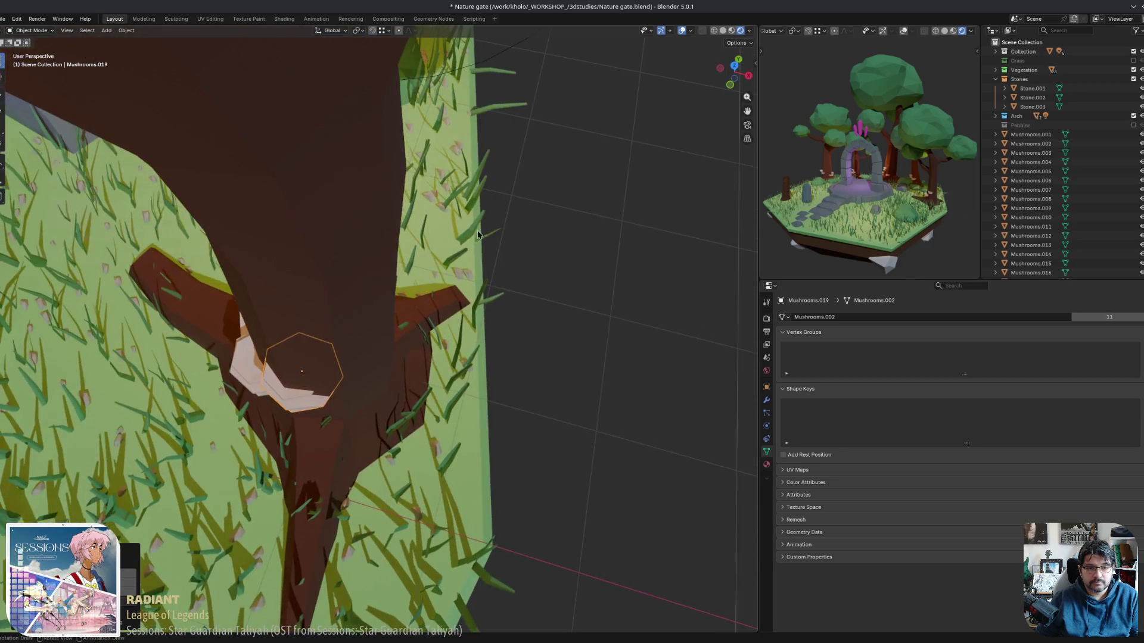
pyautogui.press('r')
pyautogui.press('z')
pyautogui.press('z')
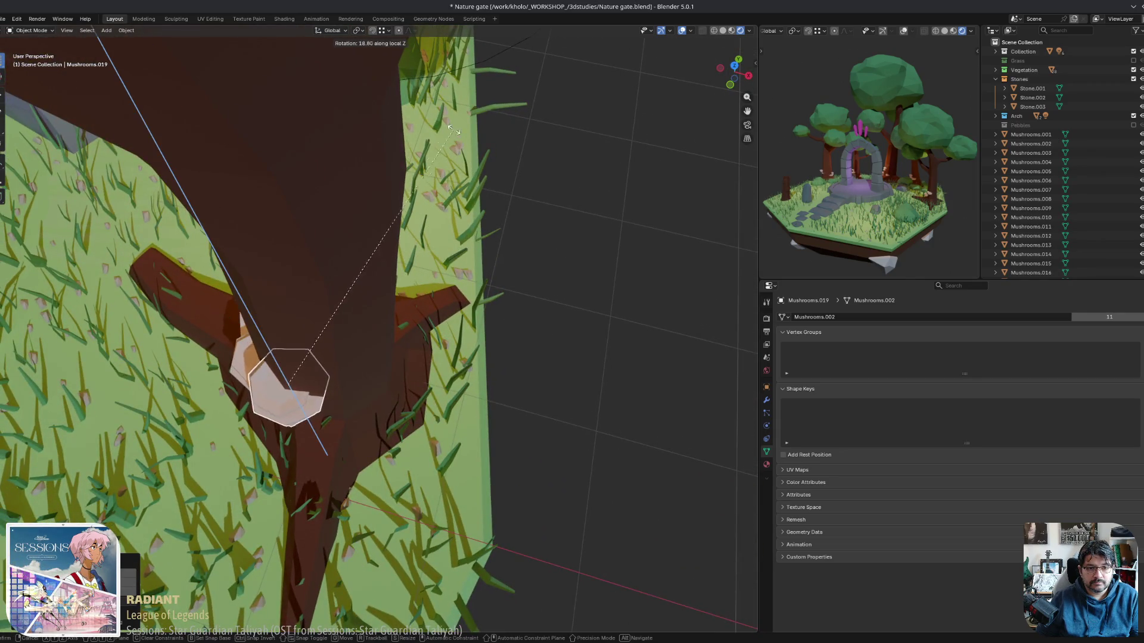
pyautogui.click(340, 66)
pyautogui.moveTo(339, 66)
pyautogui.mouseDown(button='middle')
pyautogui.moveTo(340, 168)
pyautogui.moveTo(439, 104)
pyautogui.moveTo(409, 95)
pyautogui.moveTo(527, 131)
pyautogui.mouseUp(button='middle')
pyautogui.press('z')
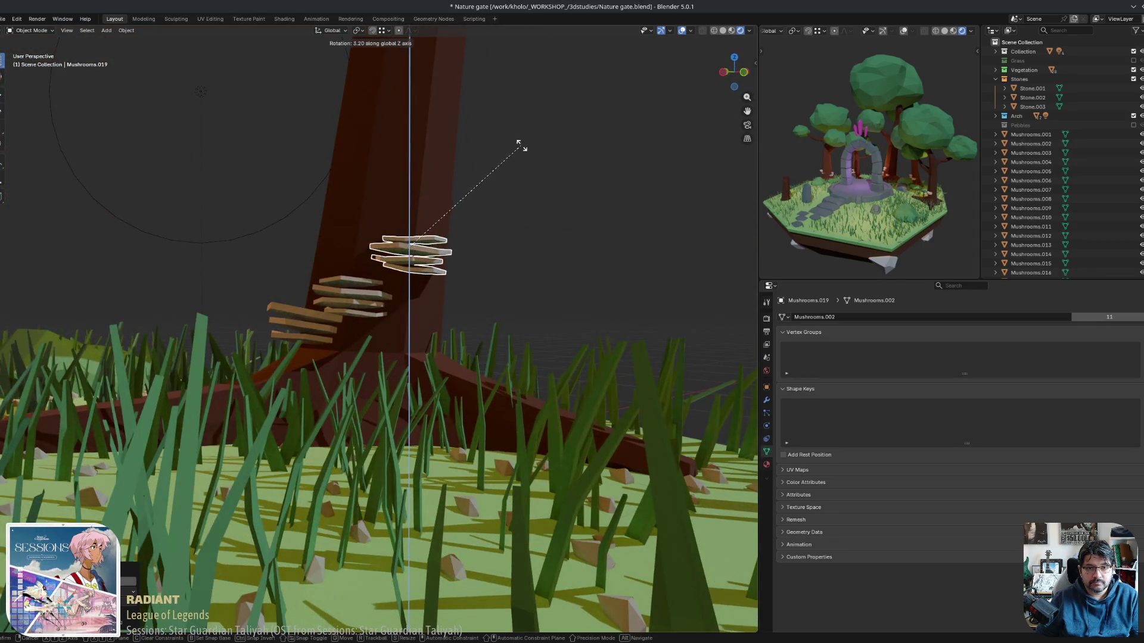
pyautogui.click(513, 179)
pyautogui.moveTo(513, 179); pyautogui.dragTo(520, 187, button='middle')
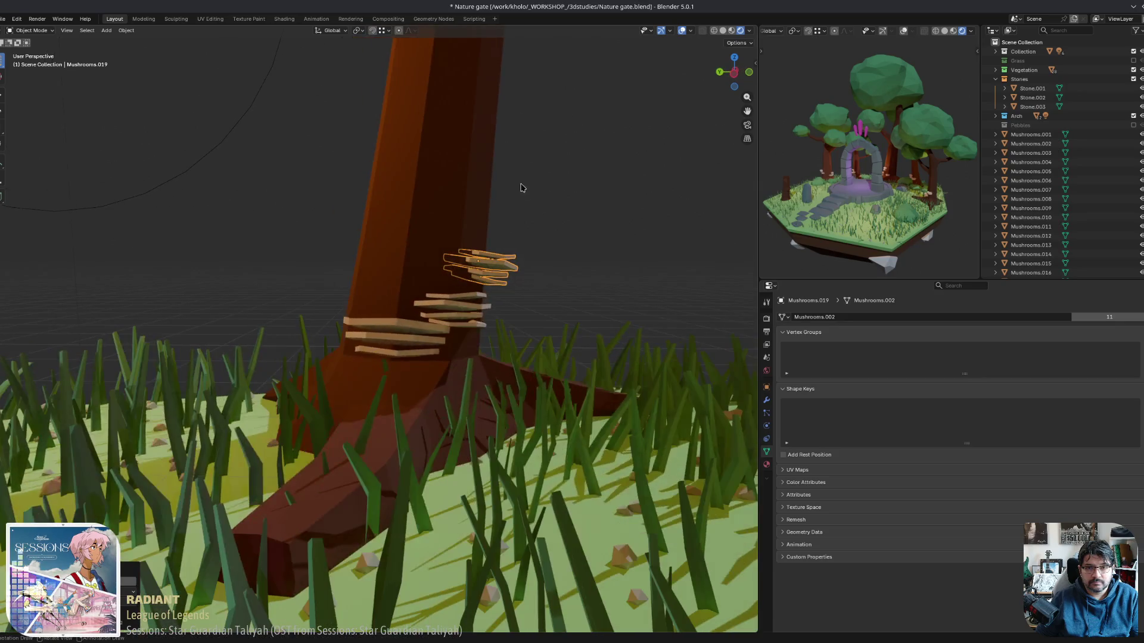
pyautogui.press('r')
pyautogui.click(557, 223)
pyautogui.moveTo(557, 223); pyautogui.dragTo(559, 293, button='middle')
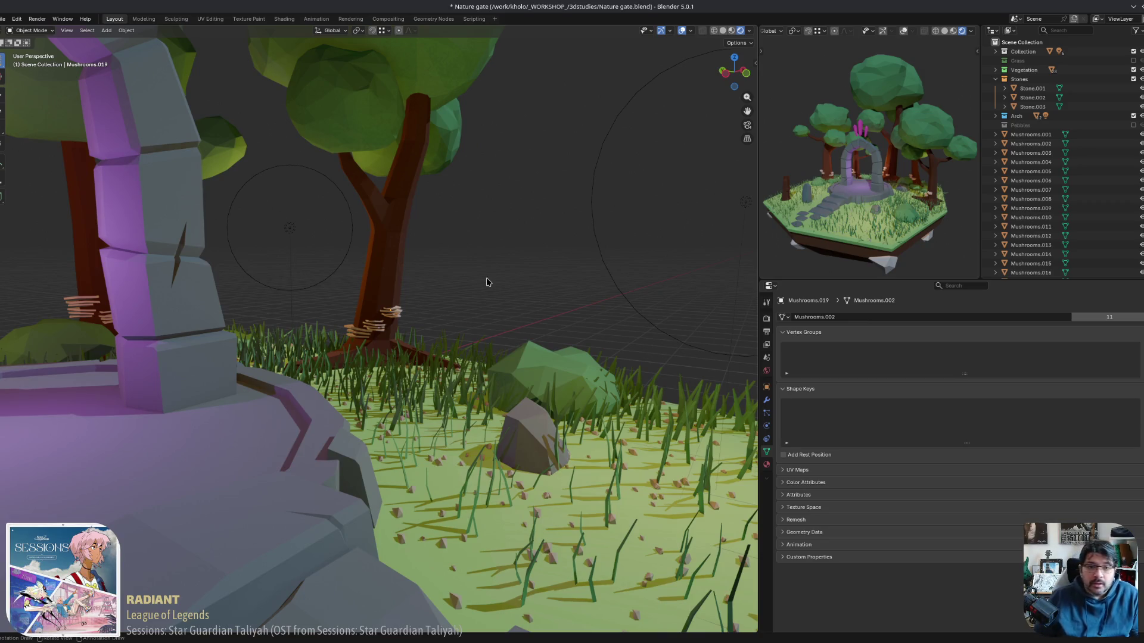
# Make a linked (Alt+D) copy of a mushroom shelf and set it on the front-left tree stump.
pyautogui.moveTo(516, 320)
pyautogui.mouseDown(button='middle')
pyautogui.moveTo(464, 375)
pyautogui.moveTo(486, 331)
pyautogui.mouseUp(button='middle')
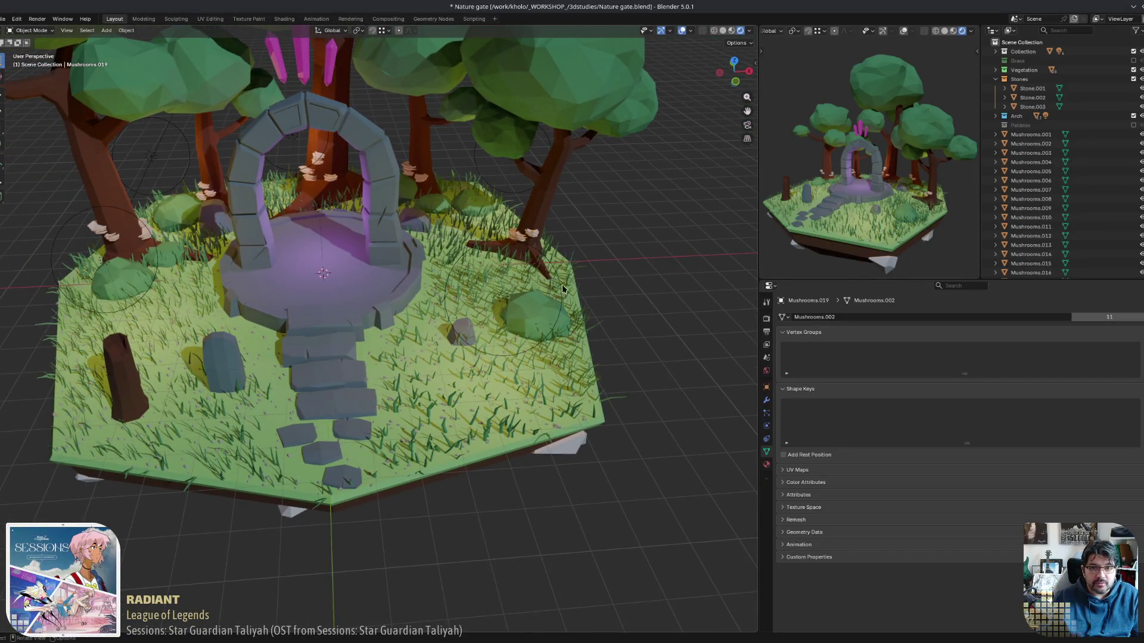
pyautogui.click(109, 244)
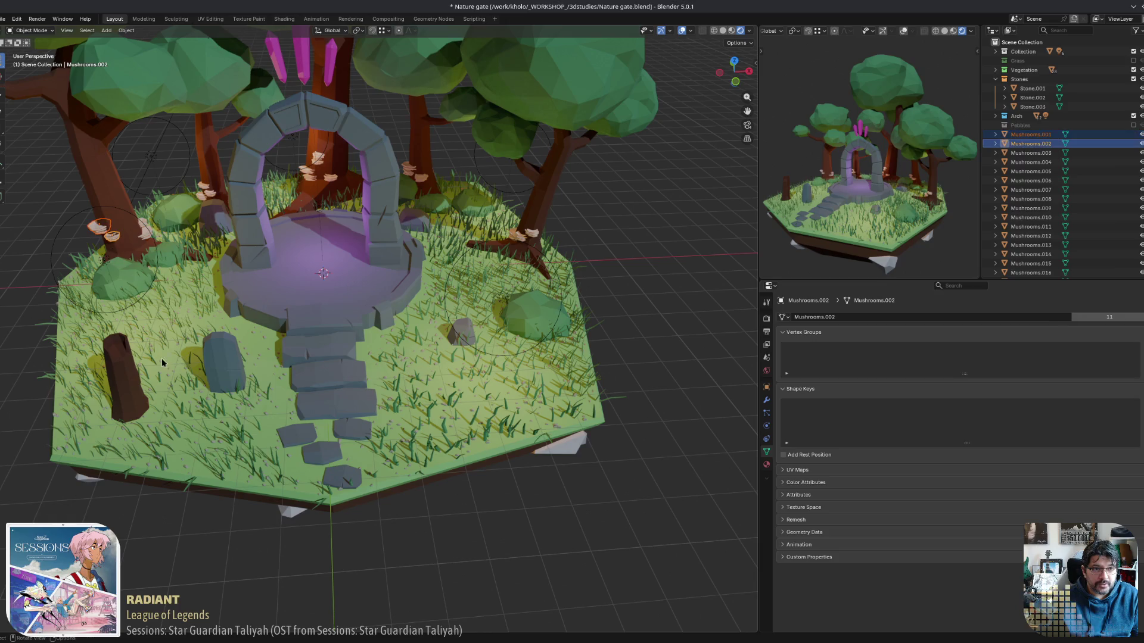
pyautogui.hotkey('alt', 'd')
pyautogui.click(126, 392)
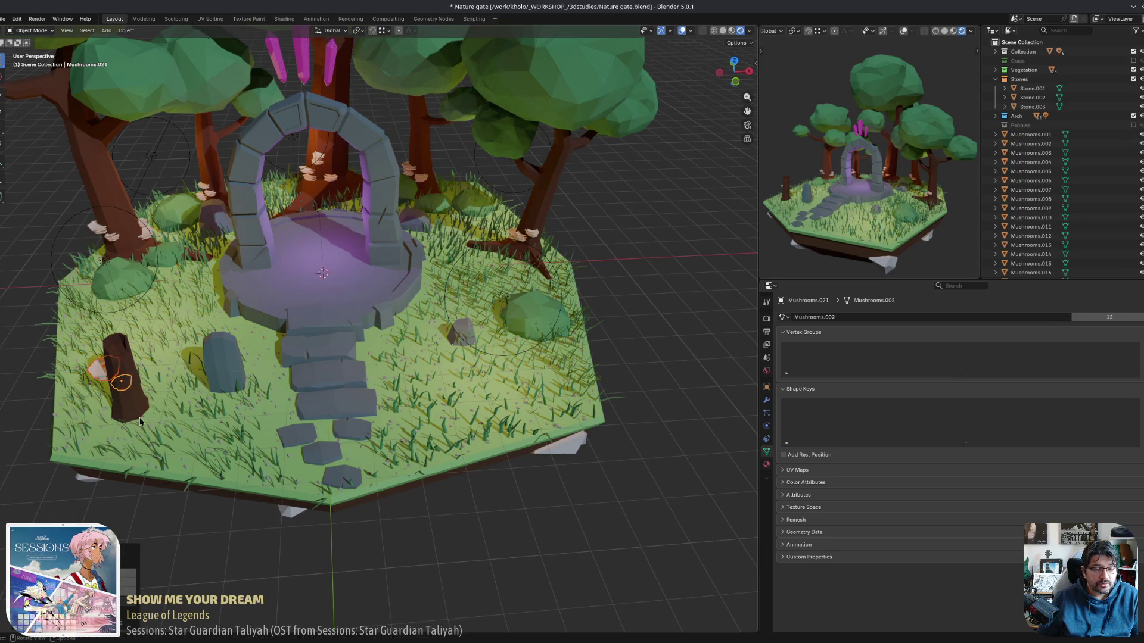
# Move the two mushroom shelves down onto the lower part of the stump.
pyautogui.moveTo(127, 392)
pyautogui.mouseDown(button='middle')
pyautogui.moveTo(201, 385)
pyautogui.moveTo(126, 471)
pyautogui.mouseUp(button='middle')
pyautogui.moveTo(232, 382); pyautogui.dragTo(260, 355, button='middle')
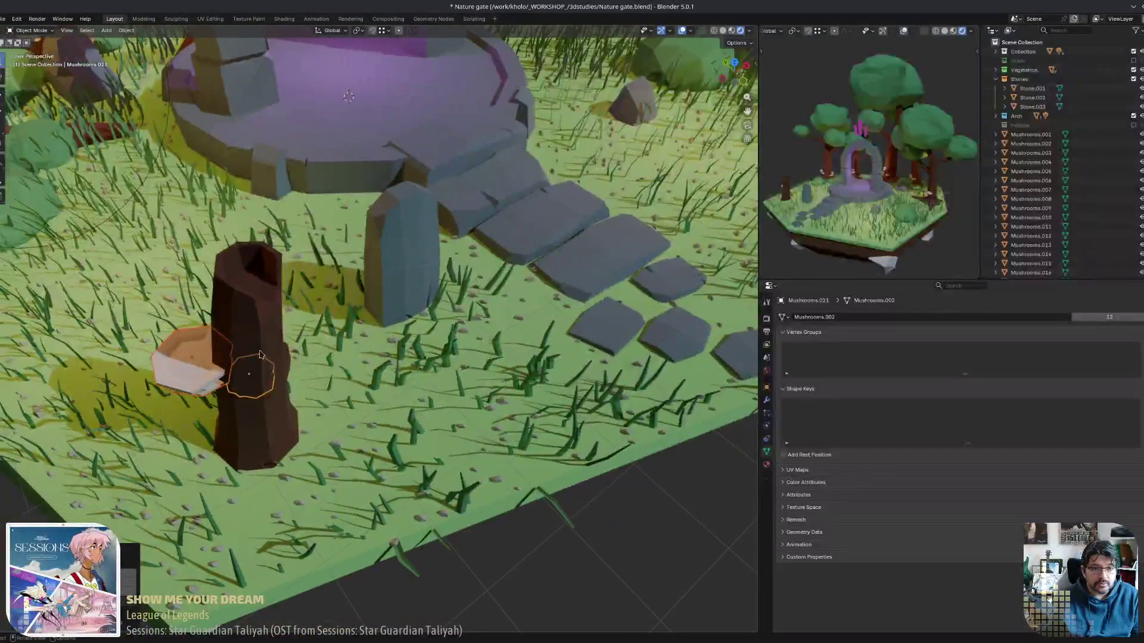
pyautogui.click(283, 421)
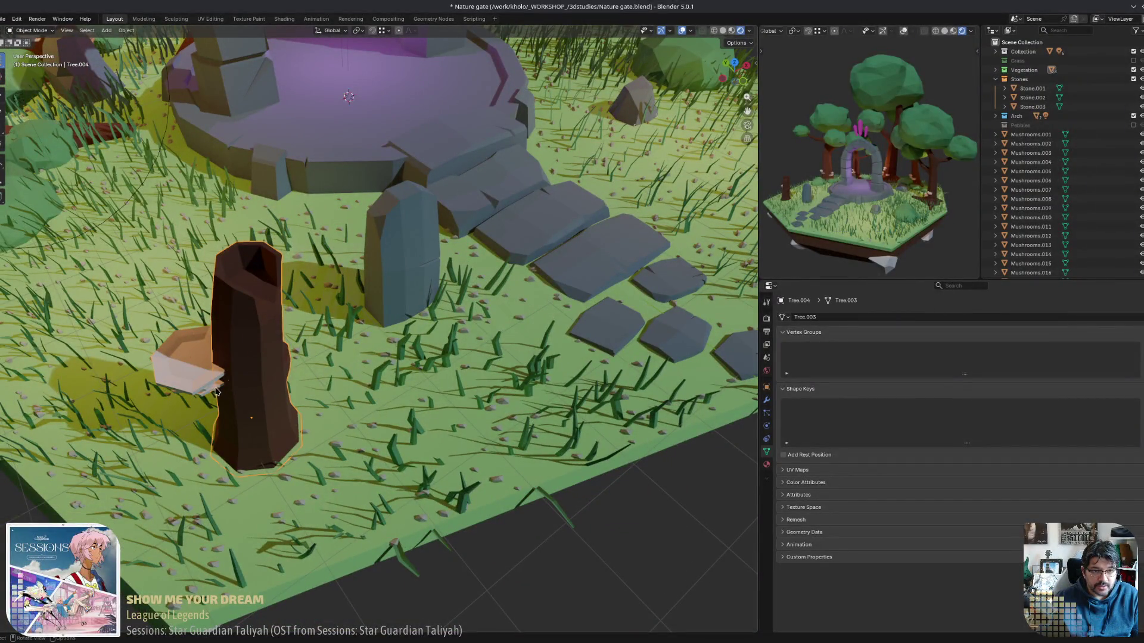
pyautogui.click(255, 391)
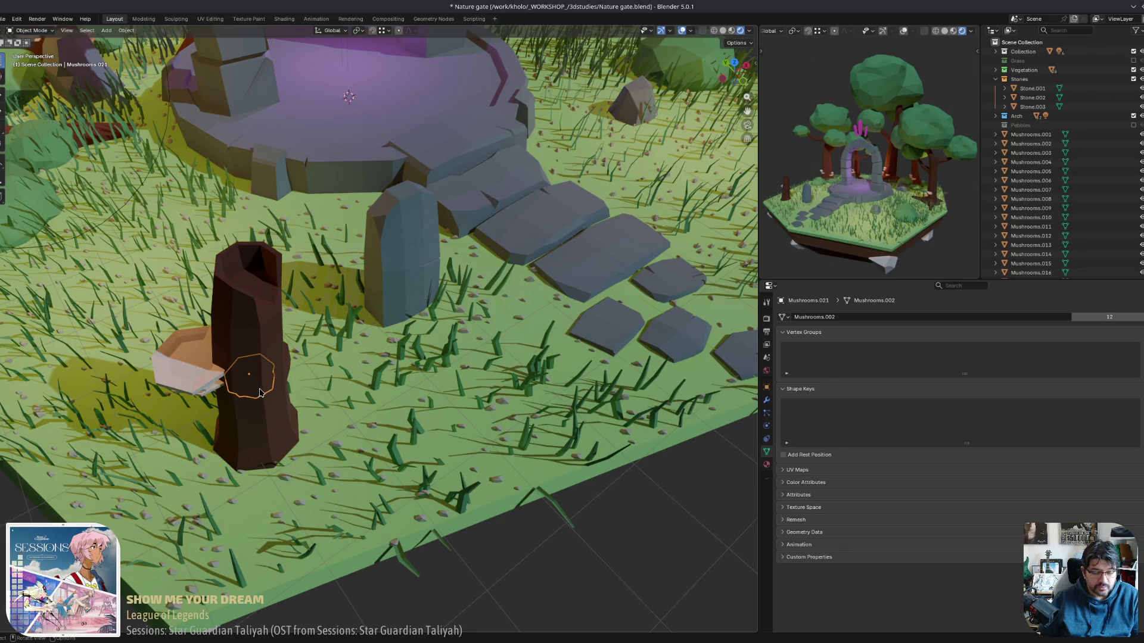
pyautogui.press('g')
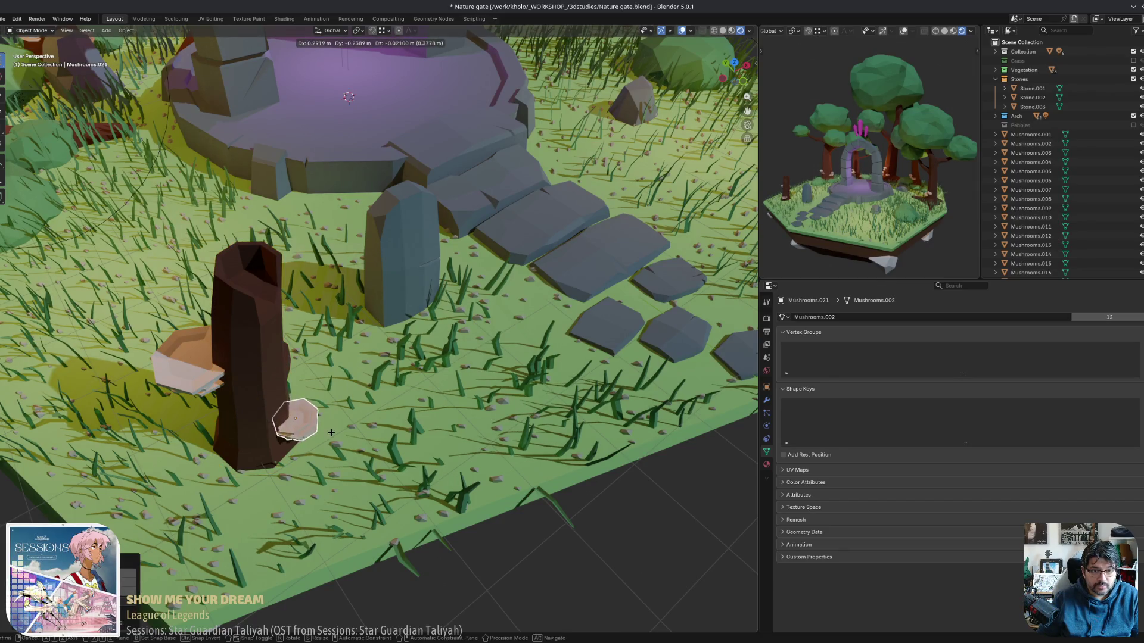
pyautogui.click(328, 437)
pyautogui.click(206, 388)
pyautogui.press('g')
pyautogui.click(256, 412)
# Level and shrink Mushrooms.021, then settle it at the stump base just below Mushrooms.020.
pyautogui.moveTo(256, 411)
pyautogui.mouseDown(button='middle')
pyautogui.moveTo(286, 334)
pyautogui.moveTo(271, 357)
pyautogui.mouseUp(button='middle')
pyautogui.press('r')
pyautogui.click(280, 358)
pyautogui.press('s')
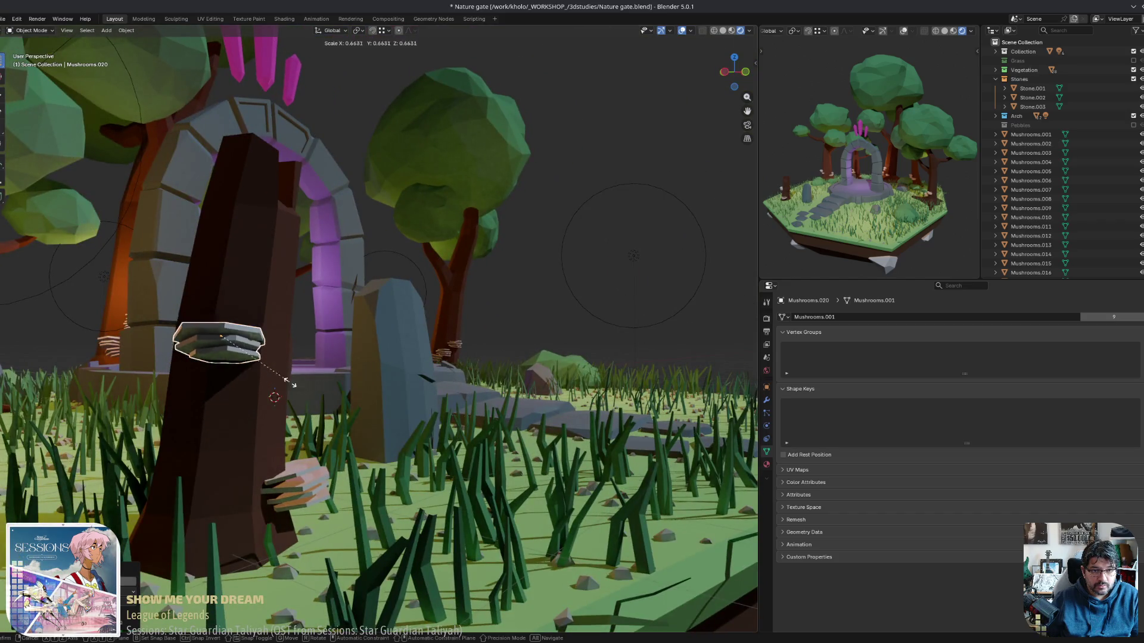
pyautogui.press('g')
pyautogui.click(301, 518)
pyautogui.moveTo(301, 519)
pyautogui.mouseDown(button='middle')
pyautogui.moveTo(256, 563)
pyautogui.moveTo(253, 551)
pyautogui.mouseUp(button='middle')
pyautogui.press('g')
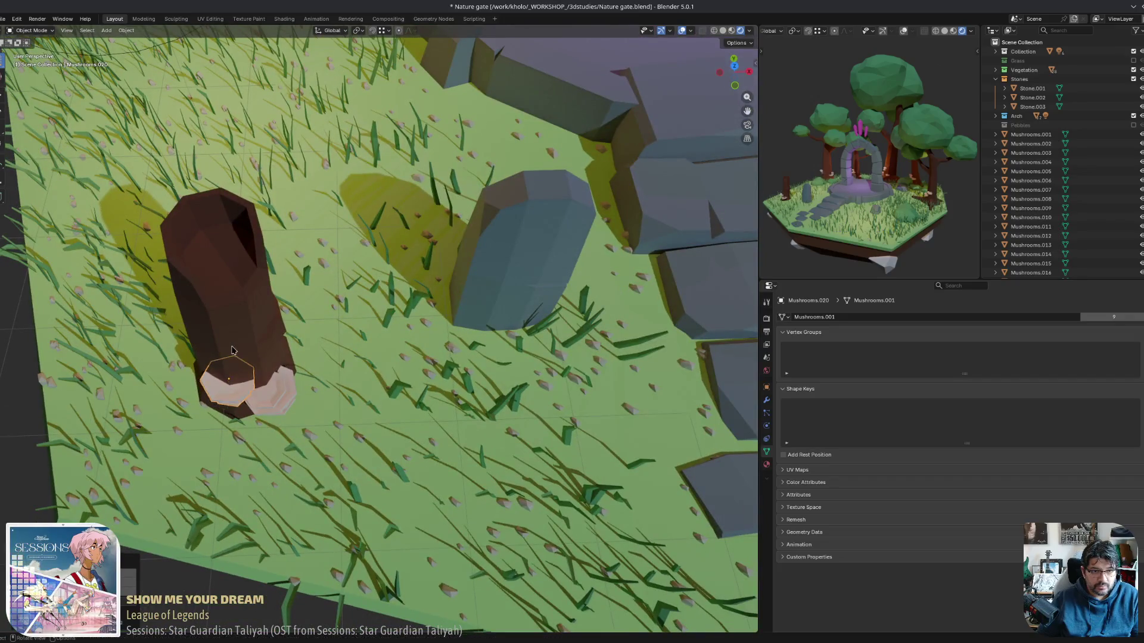
pyautogui.click(308, 398)
pyautogui.moveTo(308, 398)
pyautogui.mouseDown(button='middle')
pyautogui.moveTo(290, 448)
pyautogui.moveTo(406, 402)
pyautogui.moveTo(356, 427)
pyautogui.moveTo(177, 442)
pyautogui.moveTo(235, 423)
pyautogui.mouseUp(button='middle')
pyautogui.press('g')
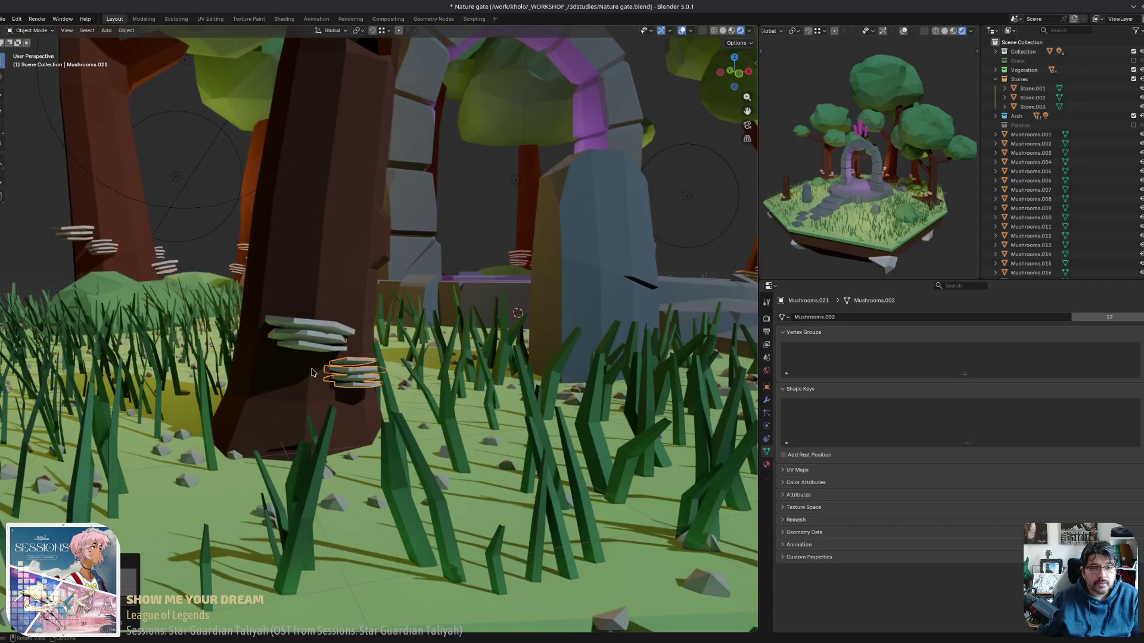
# Make a linked copy of the lower mushroom stack and turn it around its local Z axis.
pyautogui.click(314, 350)
pyautogui.moveTo(314, 350)
pyautogui.mouseDown(button='middle')
pyautogui.moveTo(349, 376)
pyautogui.moveTo(352, 358)
pyautogui.moveTo(456, 295)
pyautogui.mouseUp(button='middle')
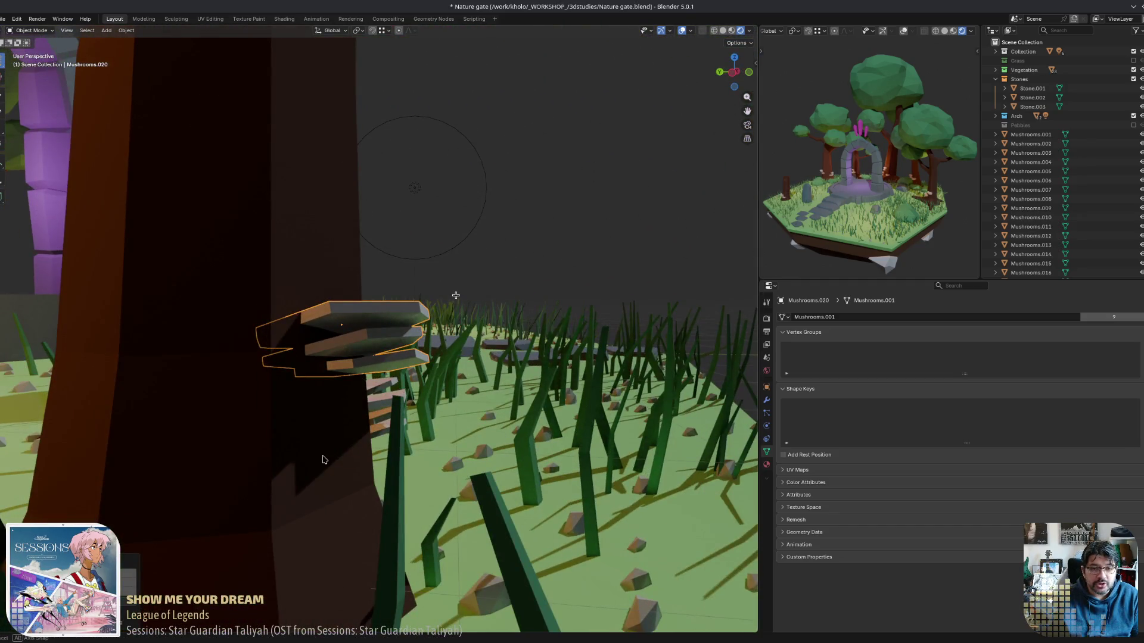
pyautogui.moveTo(322, 459); pyautogui.dragTo(431, 473, button='middle')
pyautogui.moveTo(334, 423); pyautogui.dragTo(393, 426, button='middle')
pyautogui.click(392, 426)
pyautogui.hotkey('alt', 'd')
pyautogui.click(409, 305)
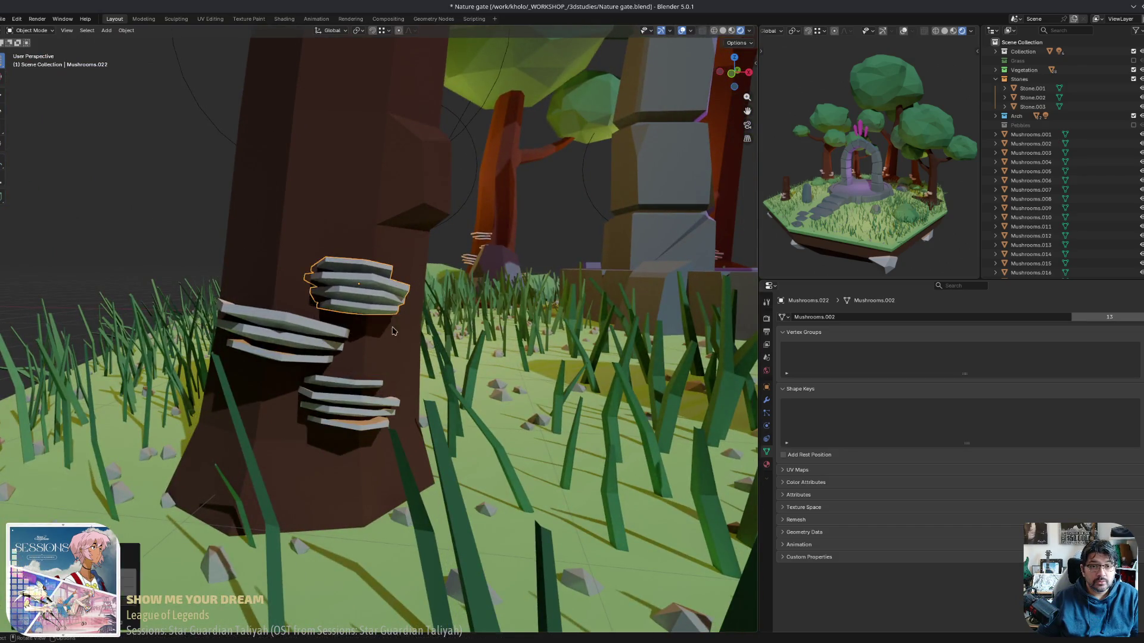
pyautogui.moveTo(409, 304); pyautogui.dragTo(478, 343, button='middle')
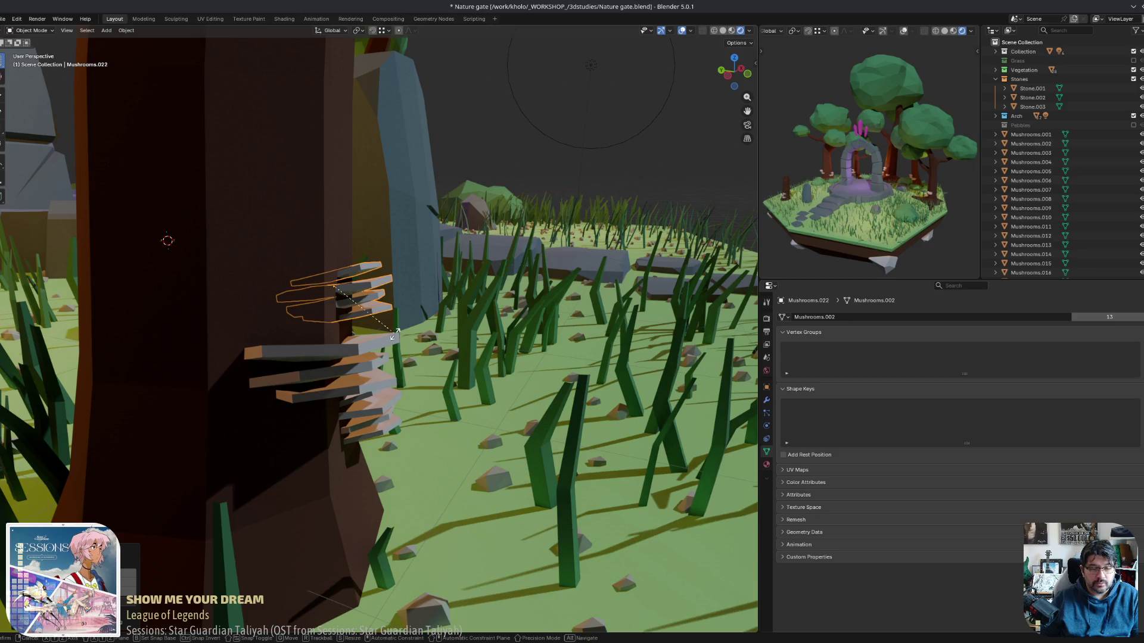
pyautogui.press('z')
pyautogui.press('z')
pyautogui.moveTo(374, 168)
pyautogui.mouseDown(button='middle')
pyautogui.moveTo(515, 292)
pyautogui.moveTo(442, 348)
pyautogui.mouseUp(button='middle')
pyautogui.click(515, 292)
pyautogui.hotkey('shift', 'd')
pyautogui.click(443, 342)
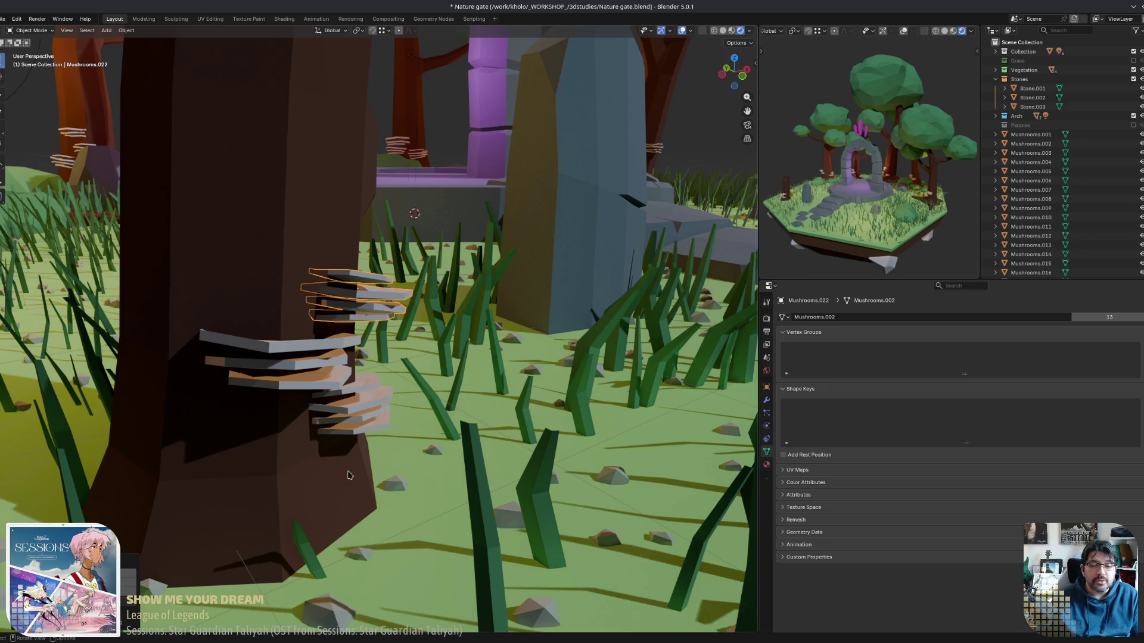
# Rotate and reposition the copied stack until it fits snugly against the trunk.
pyautogui.moveTo(349, 474)
pyautogui.mouseDown(button='middle')
pyautogui.moveTo(465, 364)
pyautogui.moveTo(416, 382)
pyautogui.mouseUp(button='middle')
pyautogui.press('r')
pyautogui.click(467, 360)
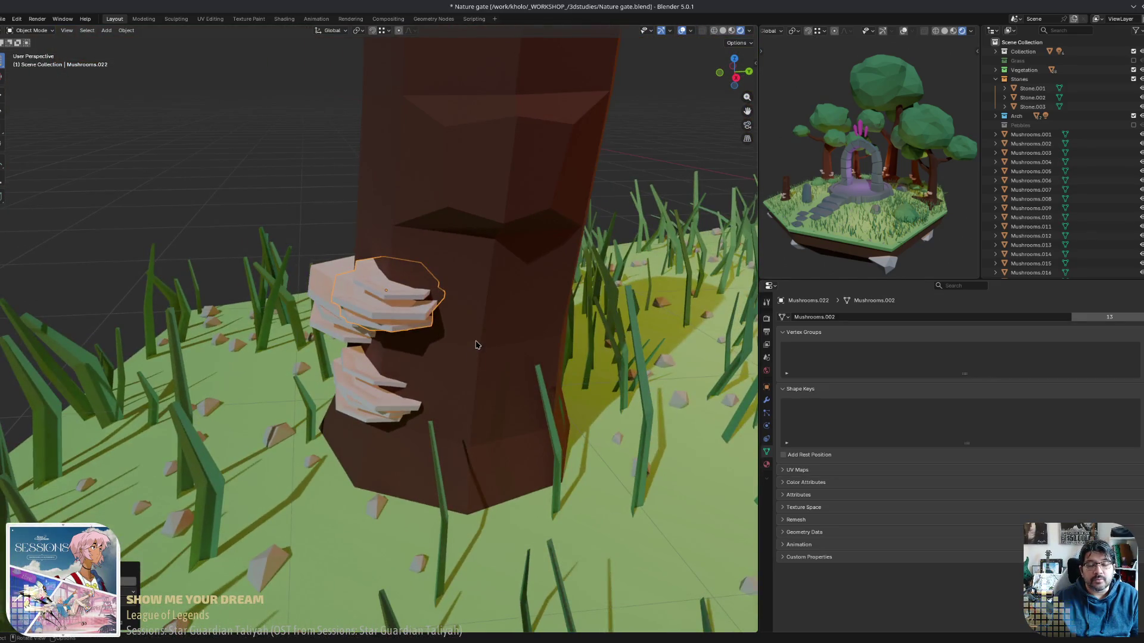
pyautogui.moveTo(475, 345); pyautogui.dragTo(424, 345, button='middle')
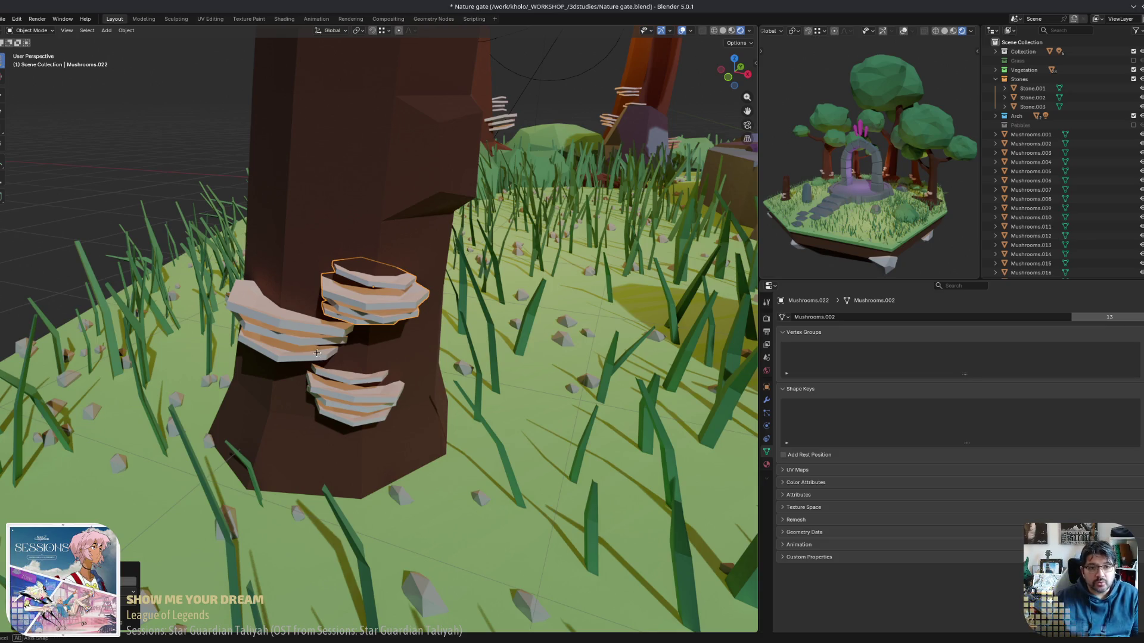
pyautogui.moveTo(317, 353); pyautogui.dragTo(315, 337, button='middle')
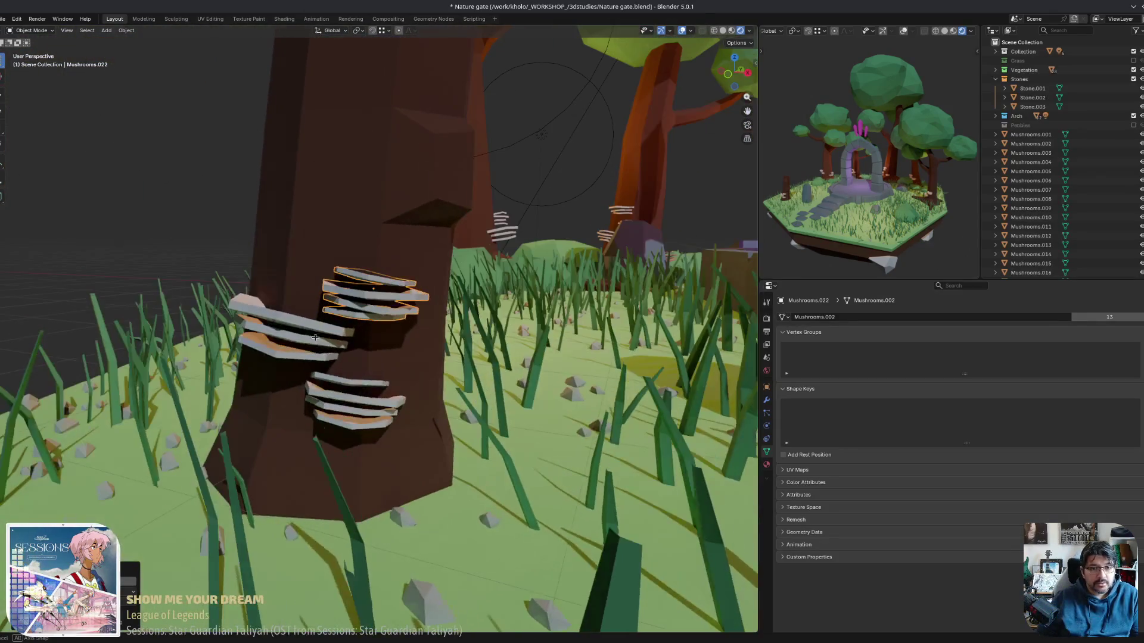
pyautogui.moveTo(428, 309); pyautogui.dragTo(333, 298, button='middle')
pyautogui.moveTo(355, 323)
pyautogui.mouseDown(button='middle')
pyautogui.moveTo(462, 306)
pyautogui.moveTo(393, 364)
pyautogui.moveTo(499, 393)
pyautogui.moveTo(475, 374)
pyautogui.moveTo(422, 377)
pyautogui.moveTo(484, 405)
pyautogui.mouseUp(button='middle')
pyautogui.press('r')
pyautogui.click(447, 303)
pyautogui.press('g')
pyautogui.click(395, 364)
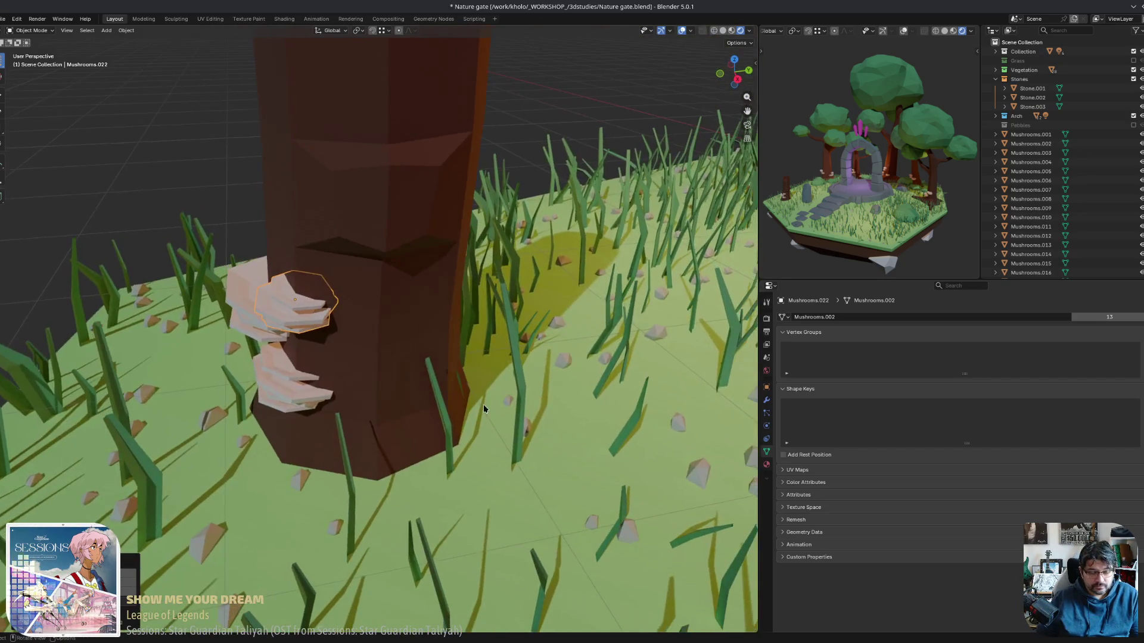
# Add a linked mushroom copy lower on the trunk, rotated and moved onto the bark.
pyautogui.hotkey('alt', 'd')
pyautogui.moveTo(622, 500)
pyautogui.mouseDown(button='middle')
pyautogui.moveTo(541, 378)
pyautogui.moveTo(555, 408)
pyautogui.moveTo(582, 395)
pyautogui.moveTo(418, 467)
pyautogui.moveTo(355, 462)
pyautogui.moveTo(405, 435)
pyautogui.moveTo(564, 395)
pyautogui.moveTo(548, 313)
pyautogui.moveTo(546, 338)
pyautogui.mouseUp(button='middle')
pyautogui.press('r')
pyautogui.click(544, 376)
pyautogui.press('g')
pyautogui.click(417, 468)
# Add one more linked copy higher up the trunk, turned about local Z, and save Nature gate.blend.
pyautogui.hotkey('alt', 'd')
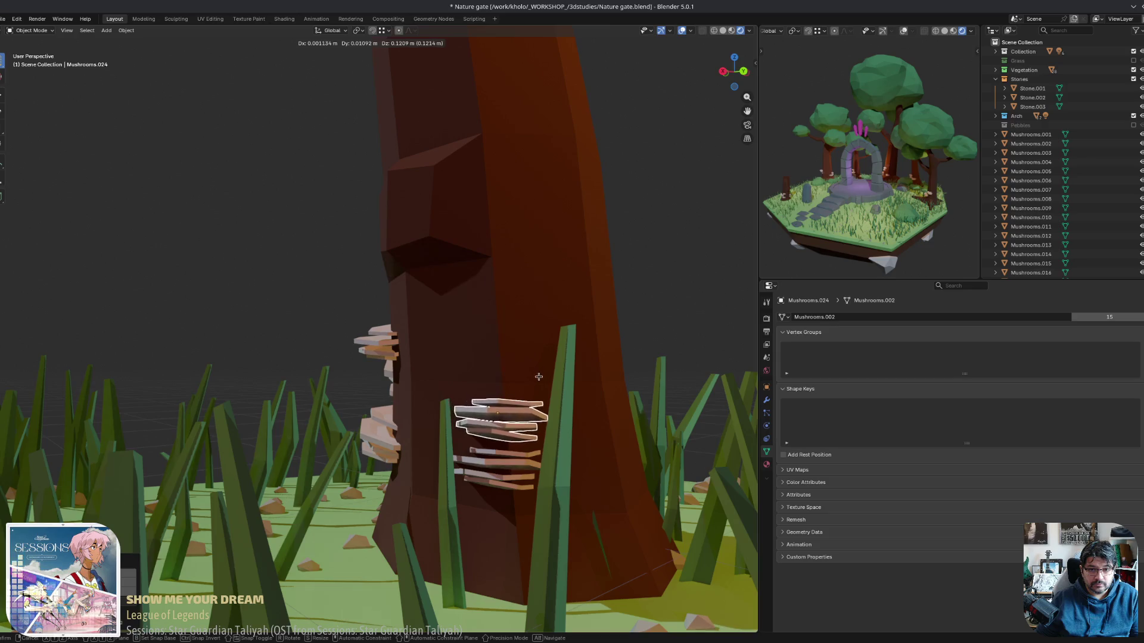
pyautogui.click(546, 374)
pyautogui.press('g')
pyautogui.press('z')
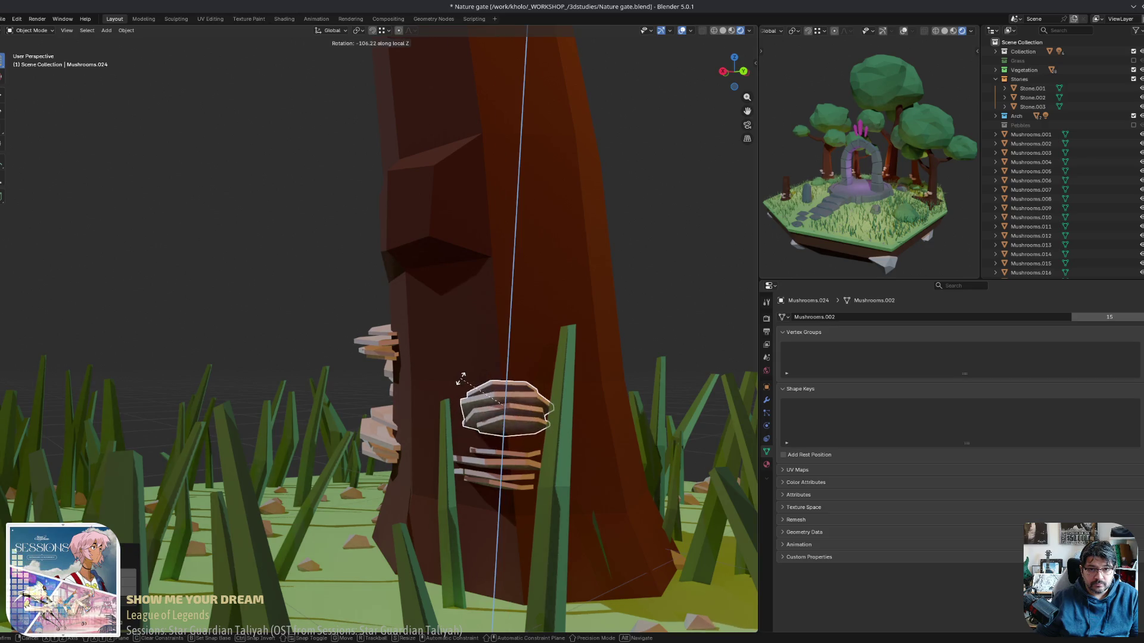
pyautogui.click(545, 363)
pyautogui.moveTo(545, 363)
pyautogui.mouseDown(button='middle')
pyautogui.moveTo(608, 392)
pyautogui.moveTo(543, 417)
pyautogui.moveTo(349, 373)
pyautogui.mouseUp(button='middle')
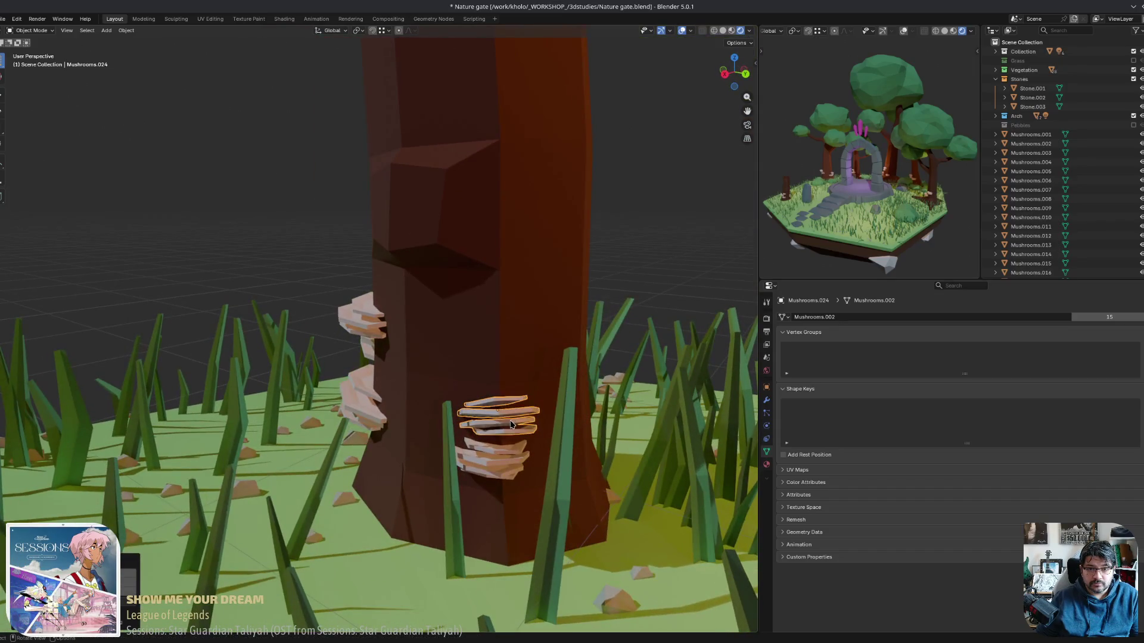
pyautogui.moveTo(197, 258); pyautogui.dragTo(250, 302, button='middle')
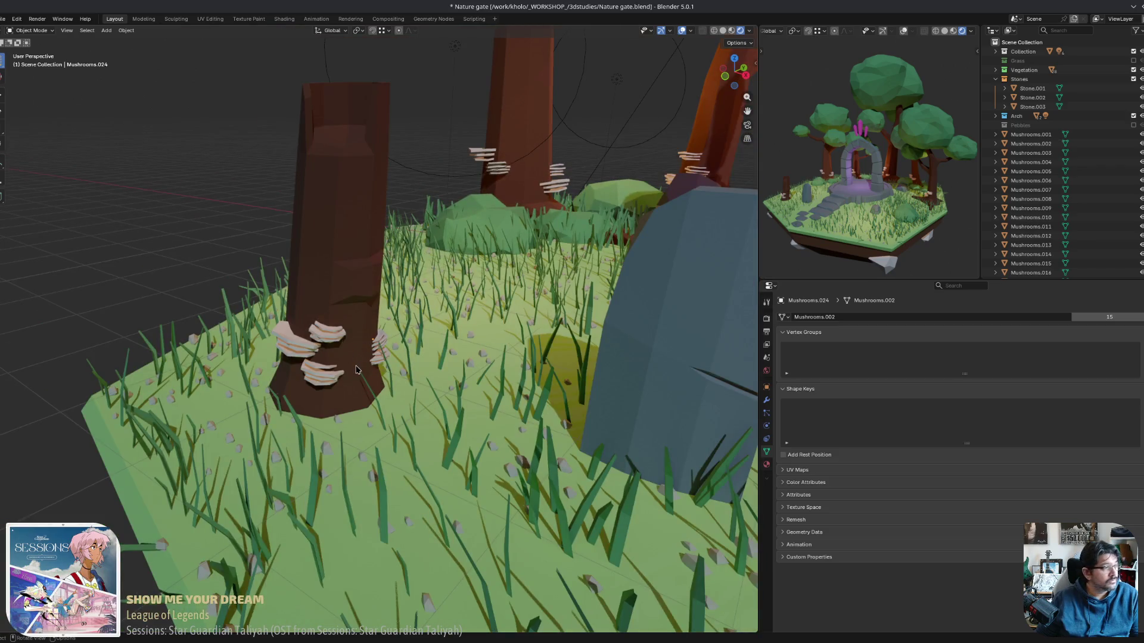
pyautogui.moveTo(559, 310); pyautogui.dragTo(559, 315, button='middle')
pyautogui.hotkey('ctrl', 's')
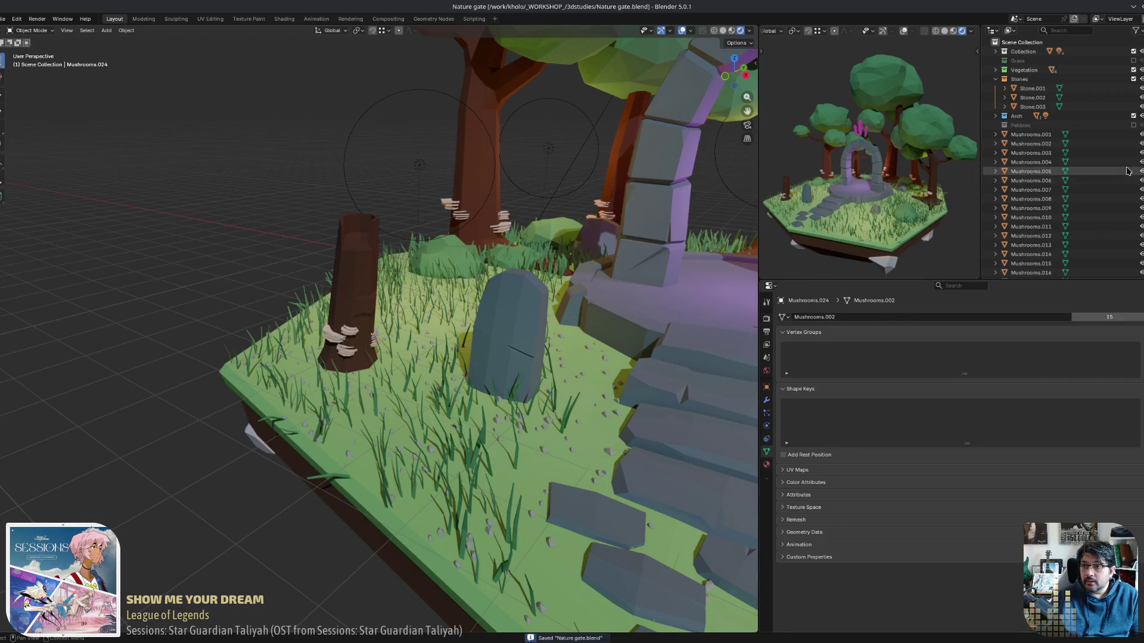
# Select Mushrooms.001 through Mushrooms.024 in the Outliner and move them into a new collection named 'Mushrooms'.
pyautogui.scroll(-3, 1042, 214)
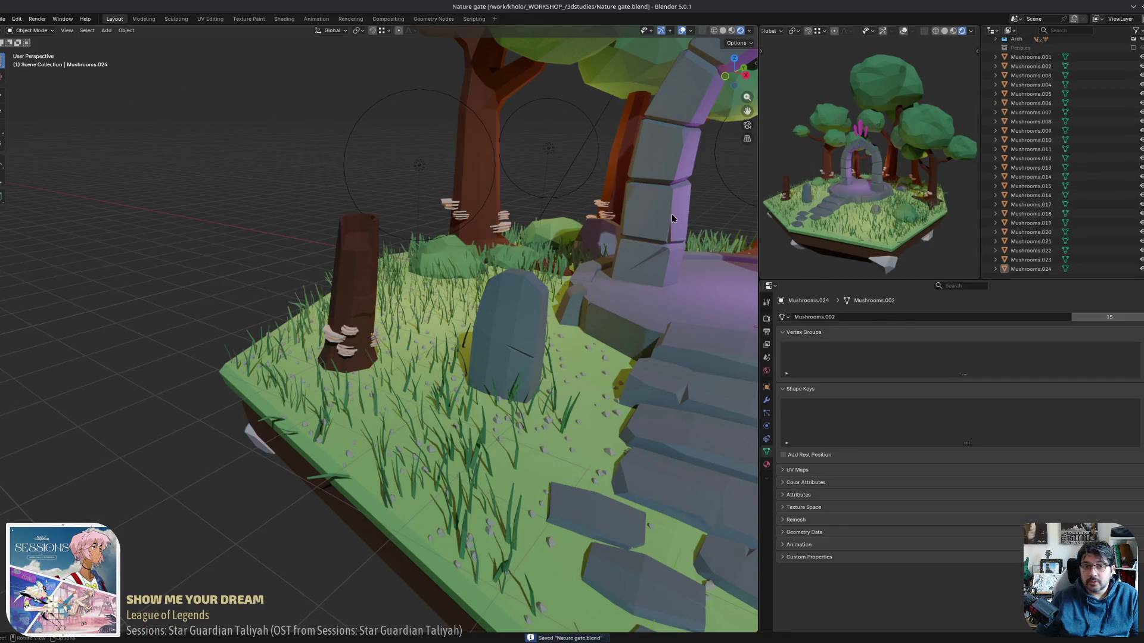
pyautogui.scroll(3, 1029, 116)
pyautogui.click(1030, 114)
pyautogui.scroll(-2, 1030, 113)
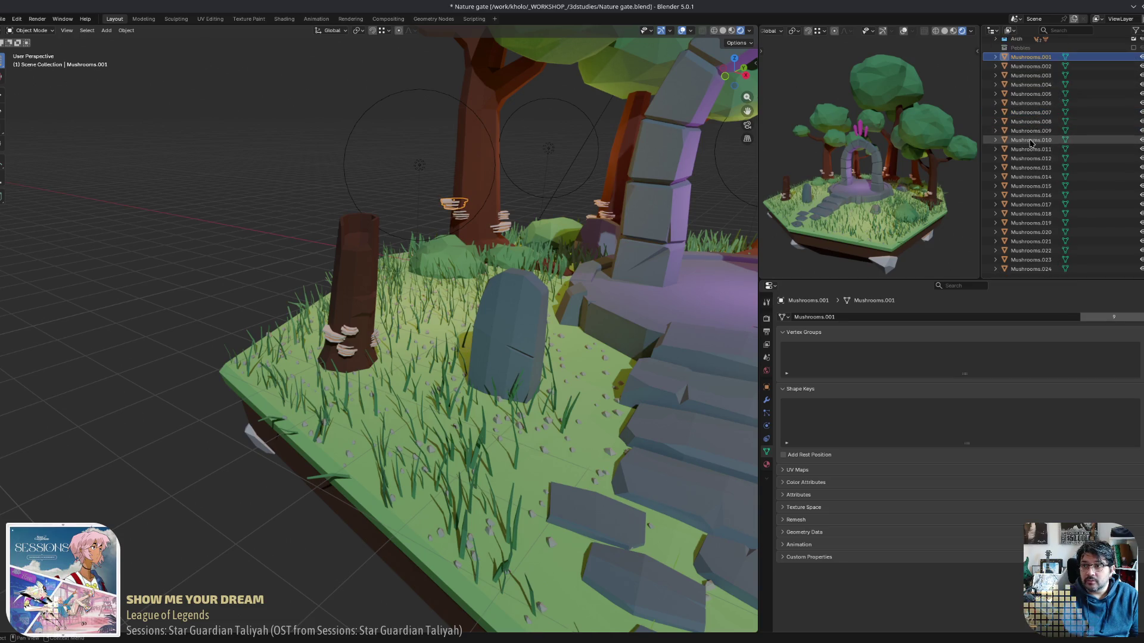
pyautogui.keyDown('shift'); pyautogui.click(1031, 269); pyautogui.keyUp('shift')
pyautogui.press('m')
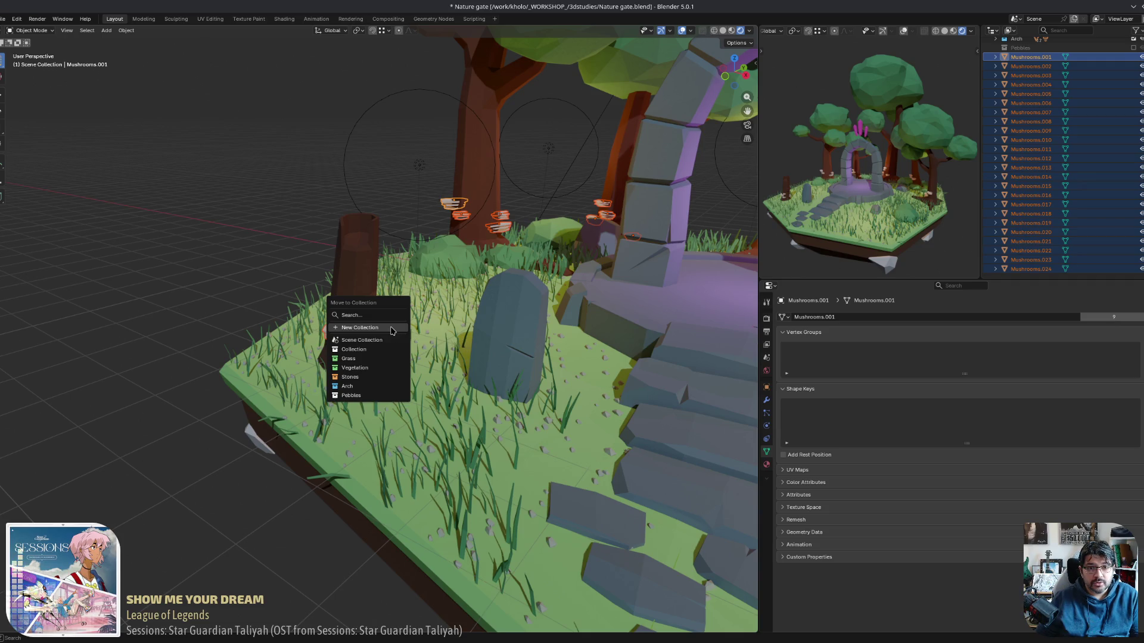
pyautogui.click(391, 328)
pyautogui.write('ushrooms')
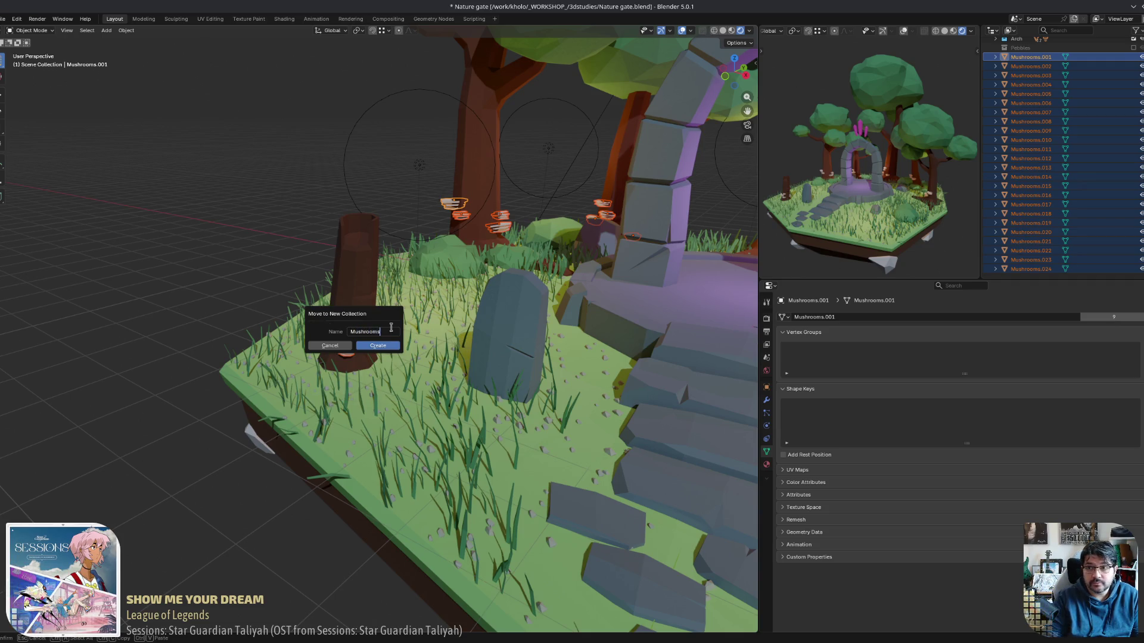
pyautogui.press('Return')
pyautogui.click(376, 345)
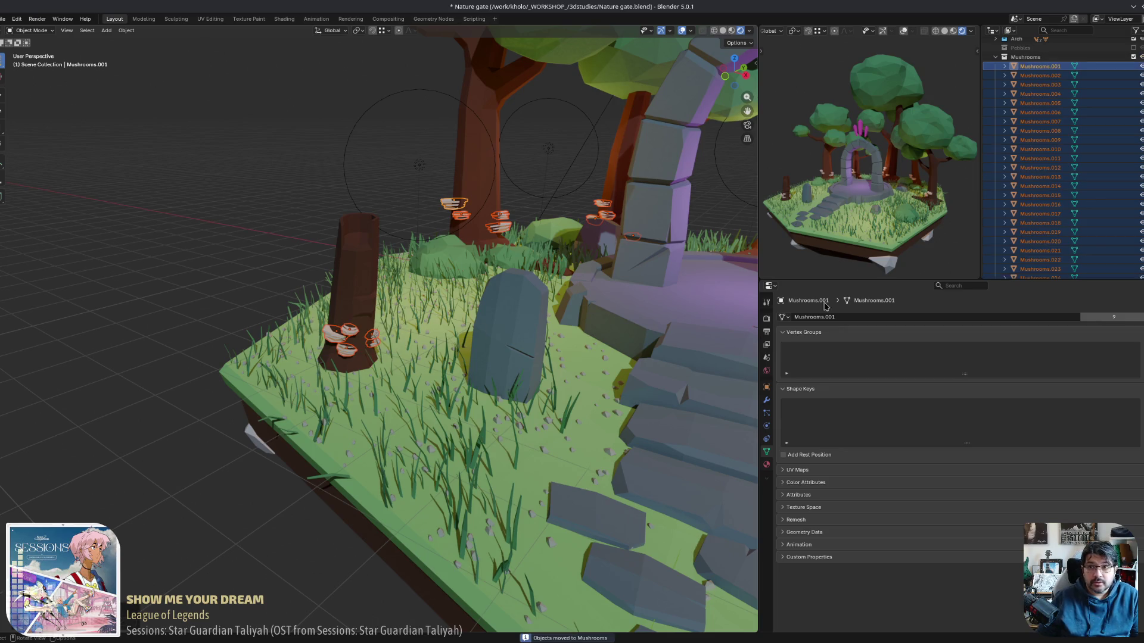
pyautogui.scroll(4, 1073, 173)
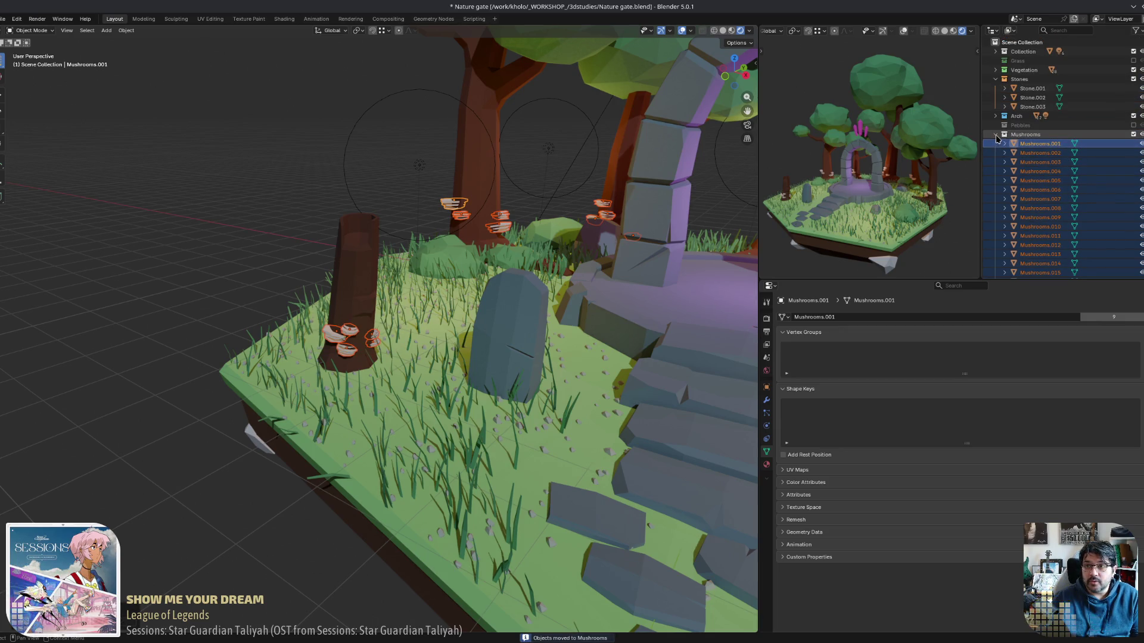
# Drag the Mushrooms collection into Vegetation and give it the yellow colour tag.
pyautogui.click(995, 134)
pyautogui.click(1007, 136)
pyautogui.moveTo(1007, 136); pyautogui.dragTo(1030, 74)
pyautogui.click(997, 71)
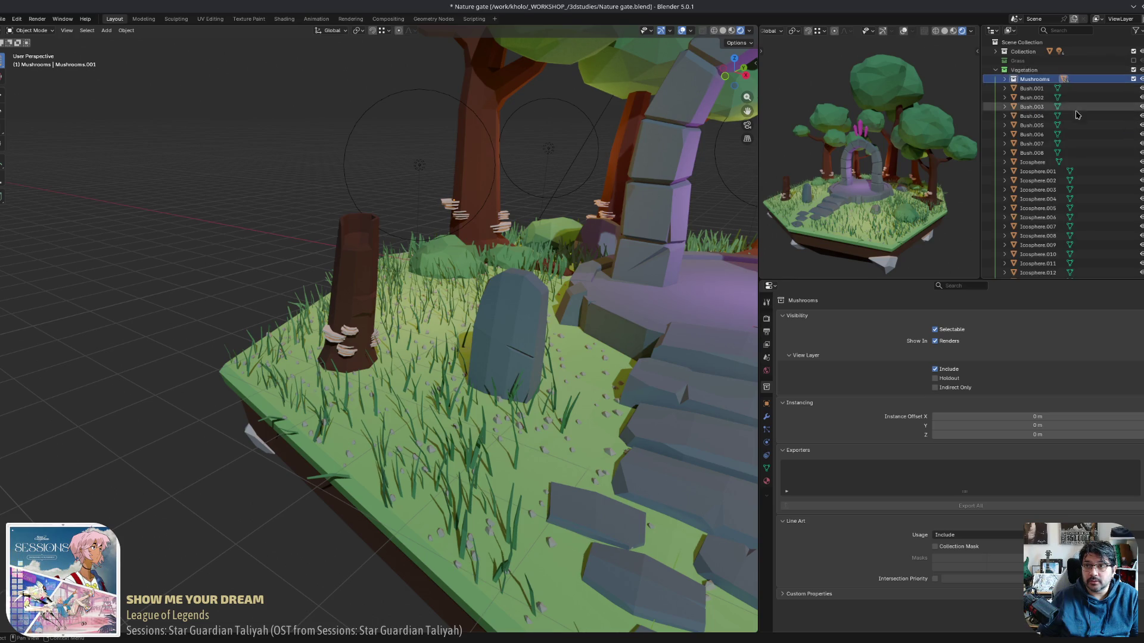
pyautogui.click(1006, 80)
pyautogui.click(1005, 79)
pyautogui.rightClick(1006, 79)
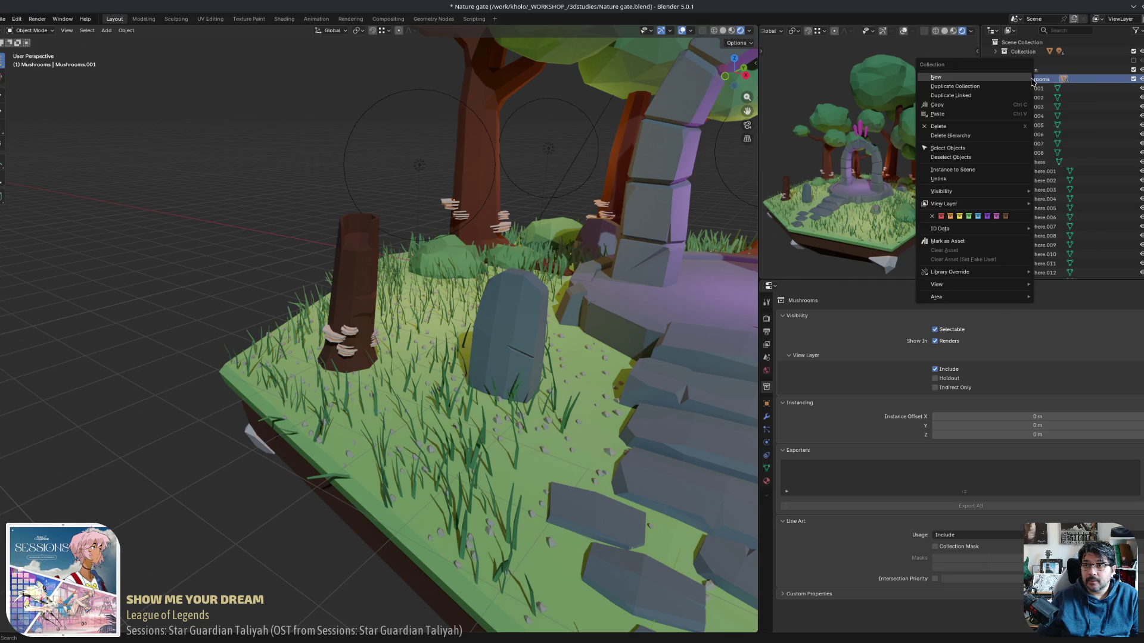
pyautogui.click(960, 216)
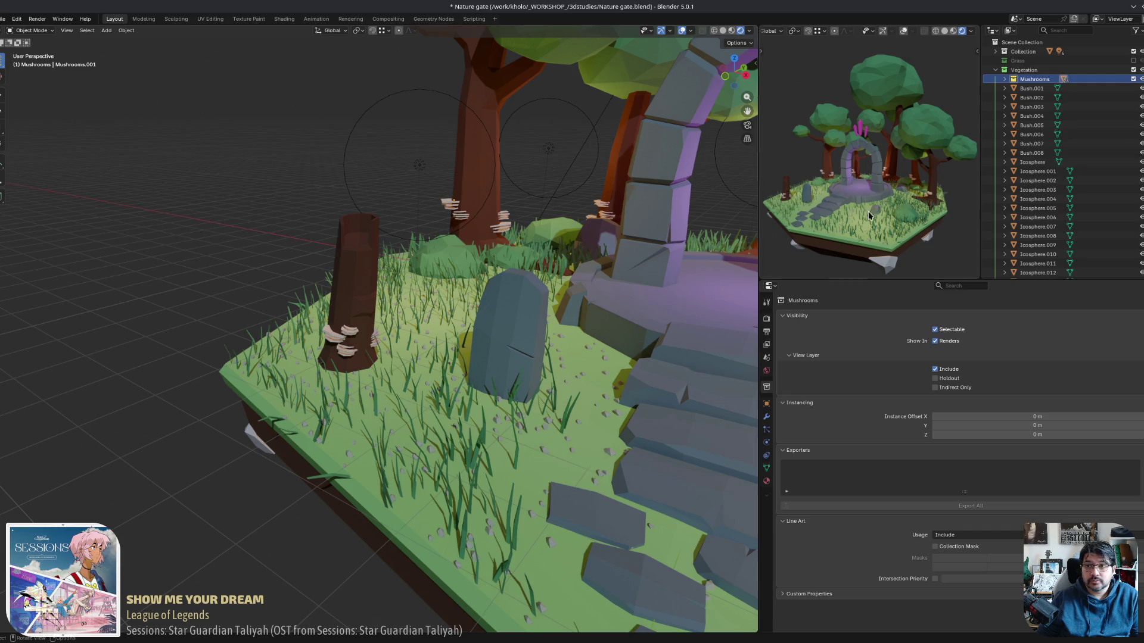
# Select the foliage object Icosphere.001 and orbit to a more frontal view of the diorama.
pyautogui.click(1037, 171)
pyautogui.scroll(-5, 365, 230)
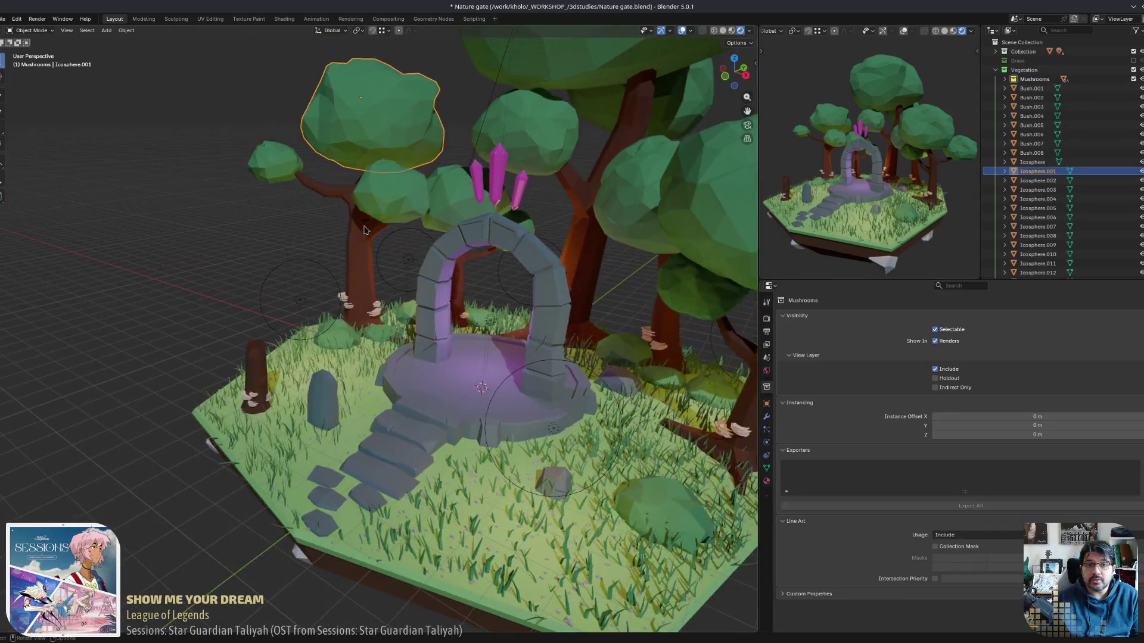
pyautogui.scroll(-4, 992, 179)
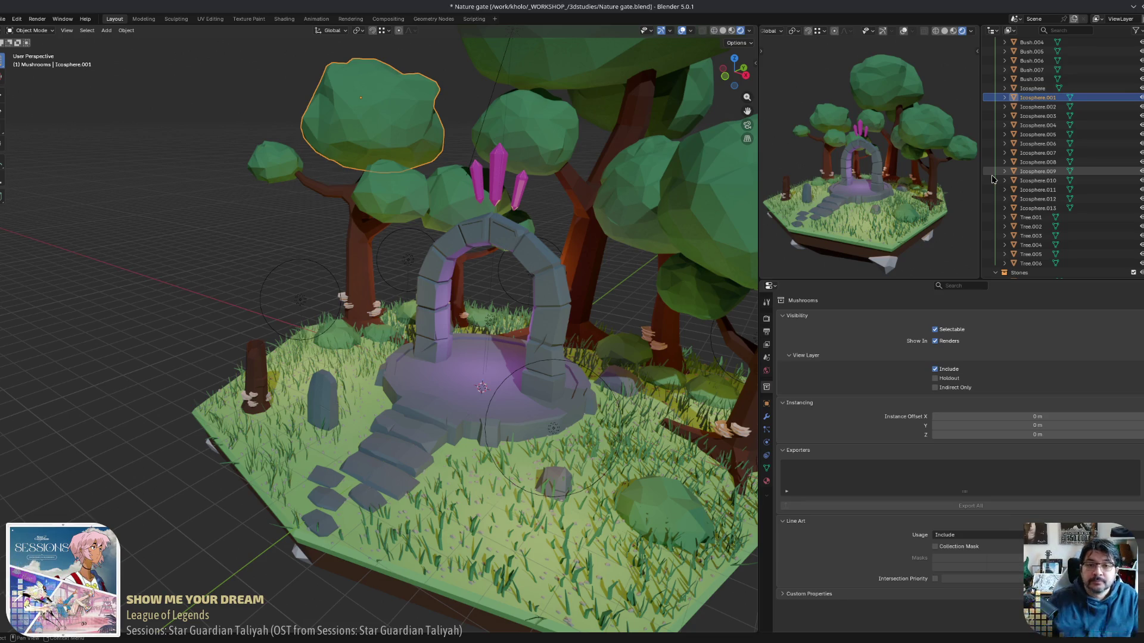
pyautogui.moveTo(685, 250); pyautogui.dragTo(393, 271, button='middle')
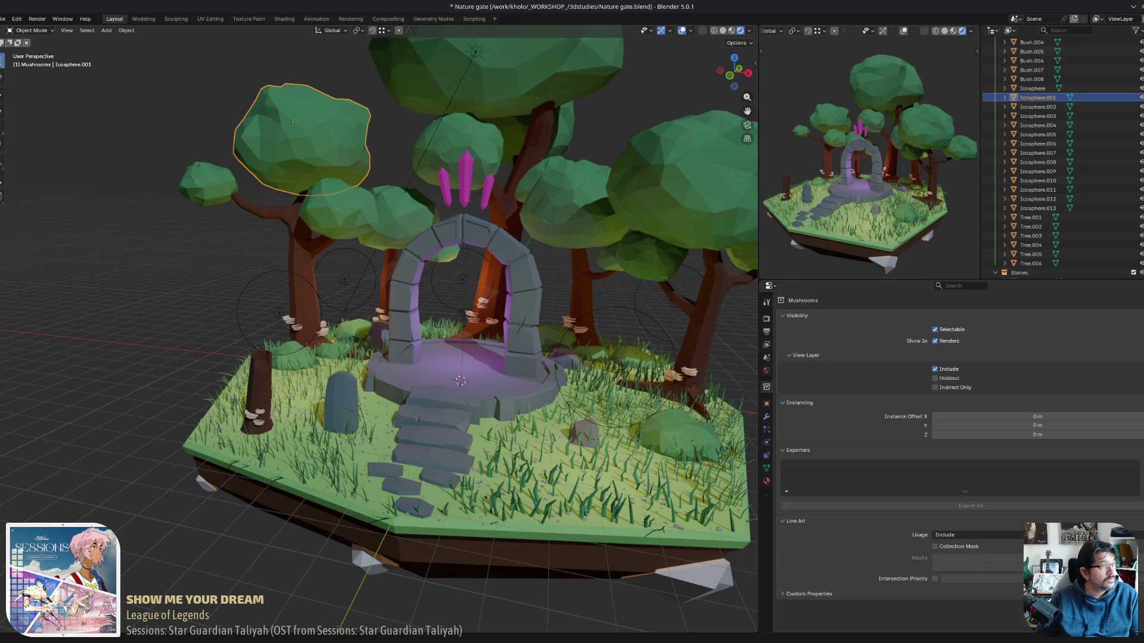
# Rename the first two Icosphere objects to Foliage.001 and Foliage.002.
pyautogui.doubleClick(1041, 98)
pyautogui.scroll(2, 1042, 100)
pyautogui.write('Folia')
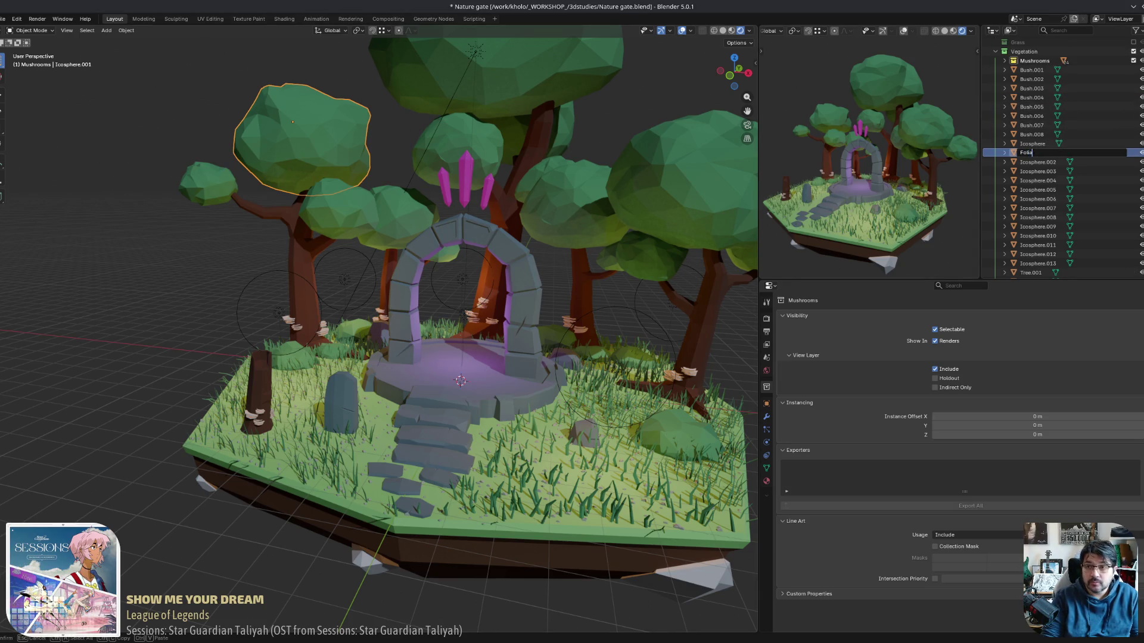
pyautogui.write('ge.001')
pyautogui.press('Return')
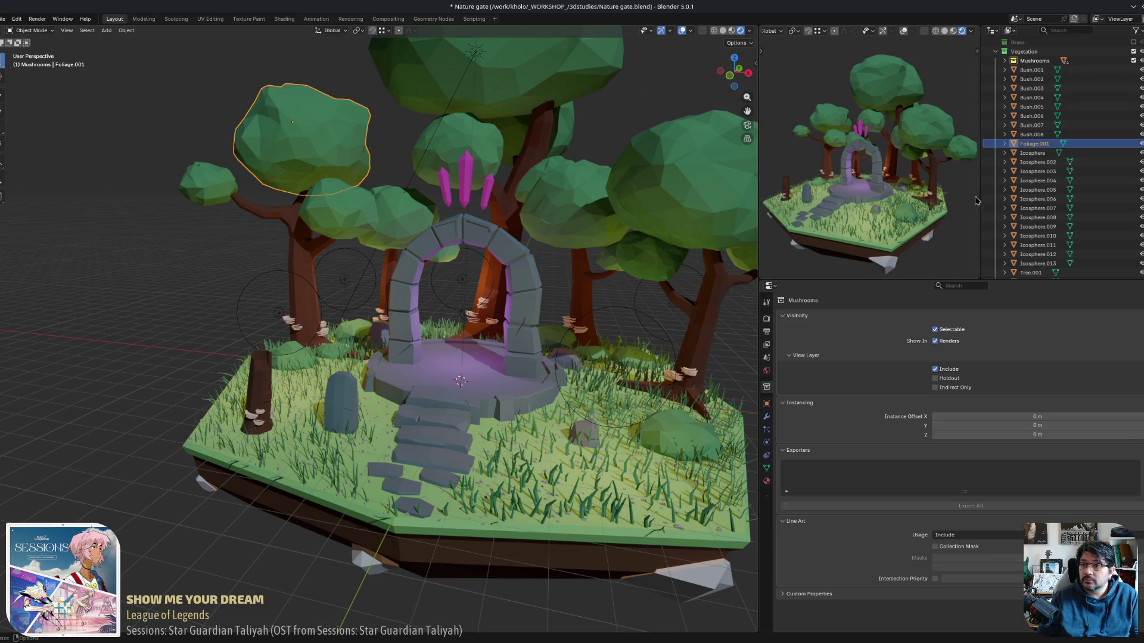
pyautogui.scroll(1, 1033, 155)
pyautogui.doubleClick(1034, 153)
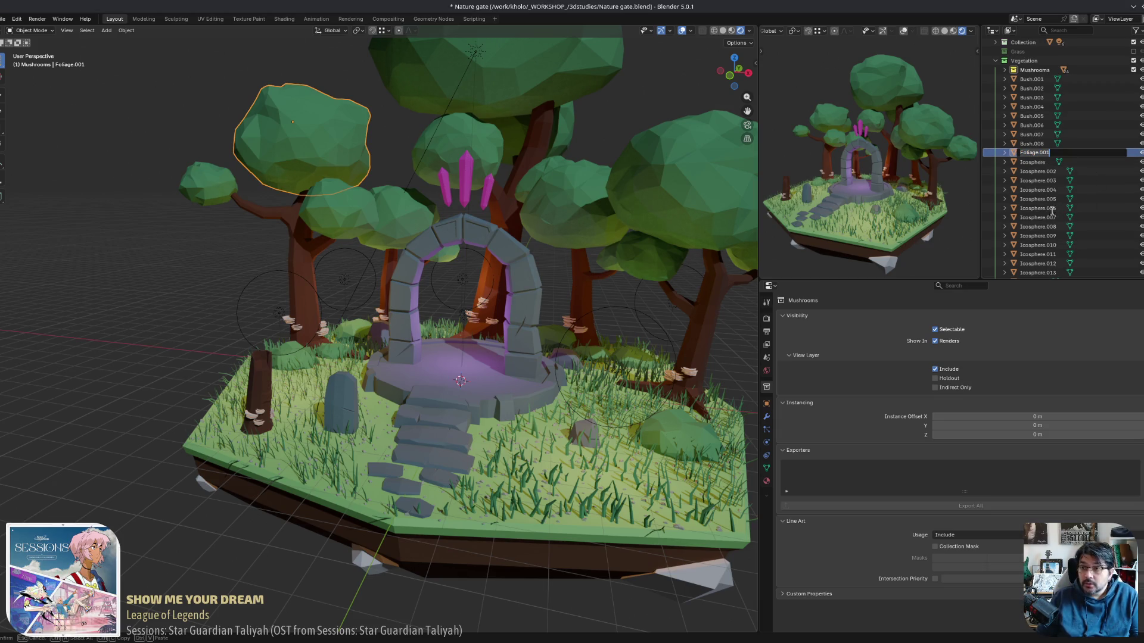
pyautogui.click(1041, 182)
pyautogui.click(1037, 163)
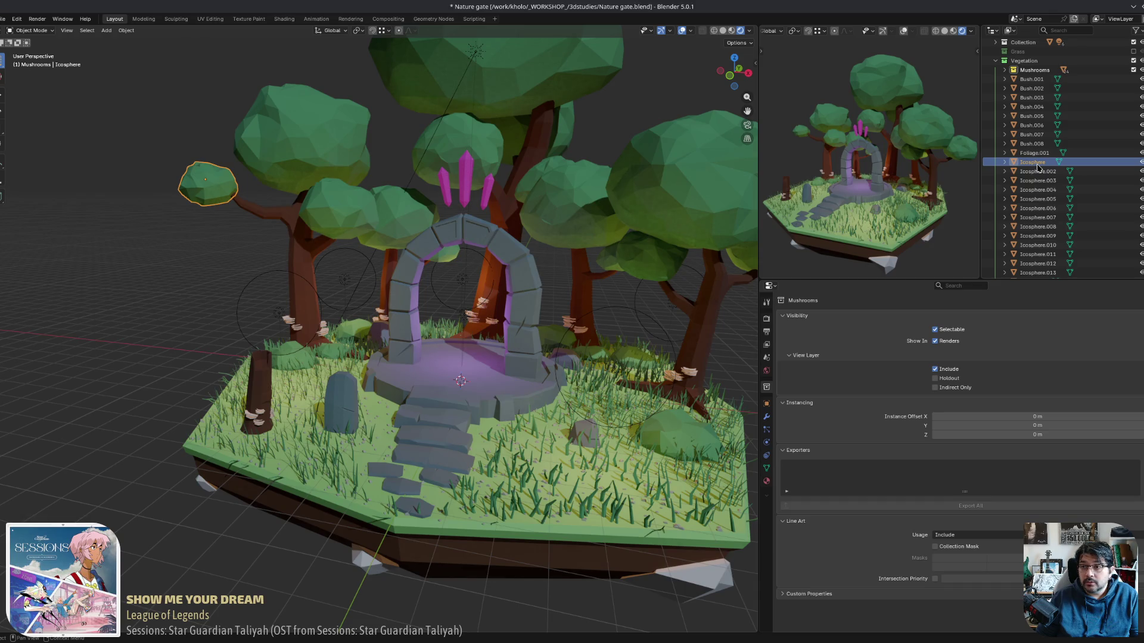
pyautogui.doubleClick(1038, 163)
pyautogui.hotkey('ctrl', 'v')
pyautogui.press('Tab')
# Rename the next Icospheres as Foliage.003 through Foliage.008.
pyautogui.scroll(-2, 1042, 166)
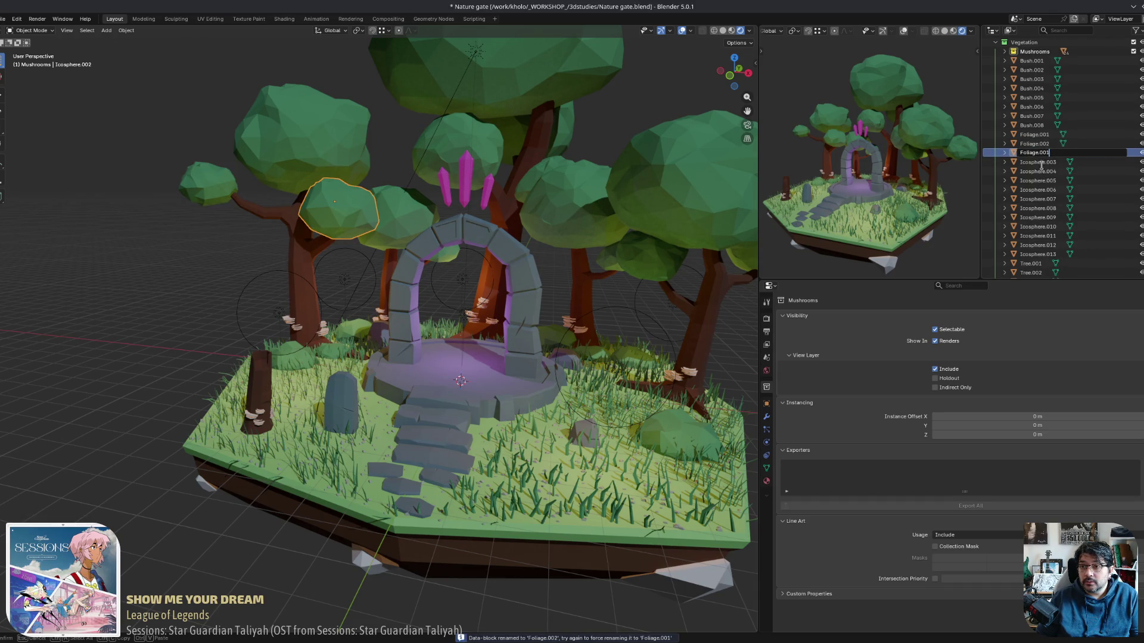
pyautogui.press('Tab')
pyautogui.scroll(-1, 1041, 165)
pyautogui.hotkey('ctrl', 'v')
pyautogui.write('Foliage.004')
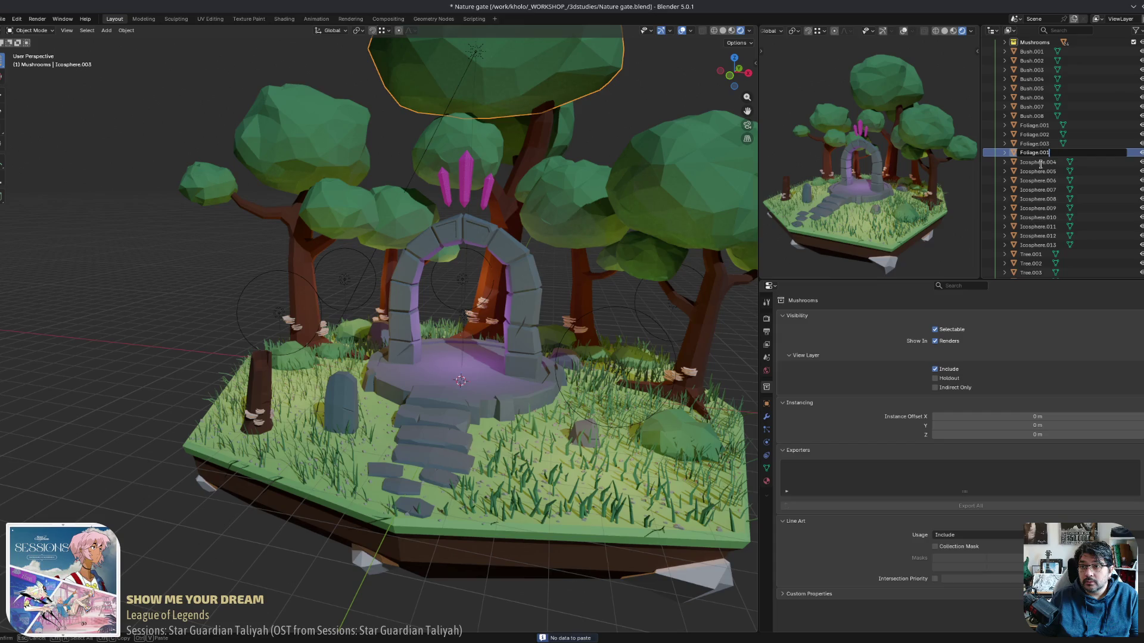
pyautogui.press('Tab')
pyautogui.scroll(-1, 1041, 165)
pyautogui.press('Tab')
pyautogui.scroll(-1, 1040, 164)
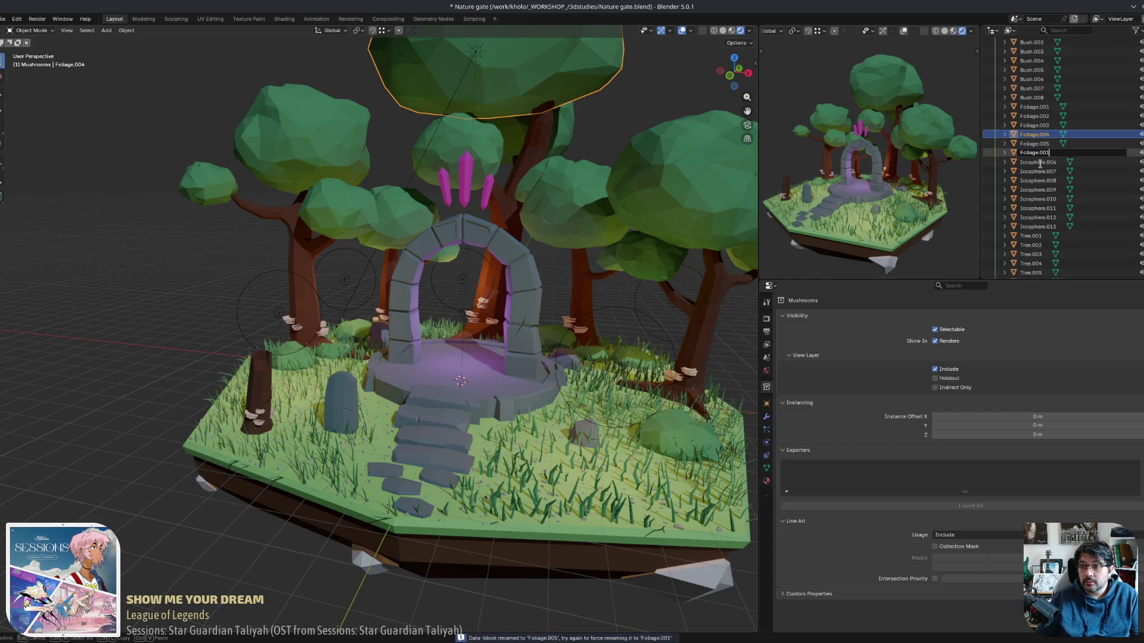
pyautogui.press('Tab')
pyautogui.scroll(-1, 1040, 164)
pyautogui.press('Tab')
pyautogui.scroll(-1, 1040, 164)
pyautogui.hotkey('ctrl', 'v')
pyautogui.press('Tab')
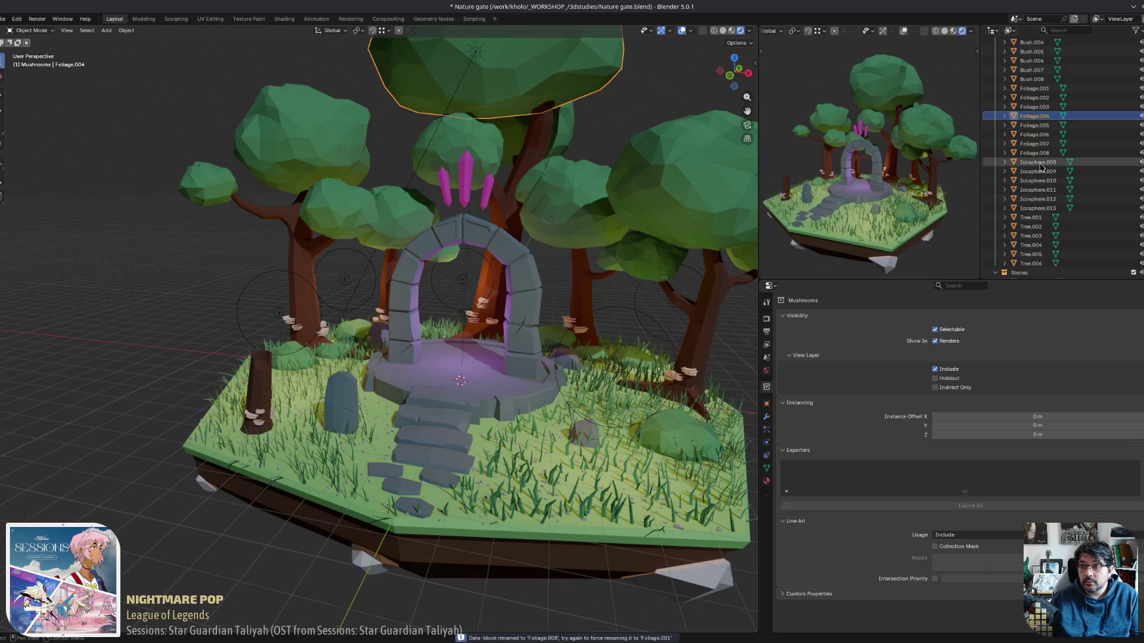
# Rename the remaining Icospheres as Foliage.009 through Foliage.014.
pyautogui.scroll(-1, 1040, 164)
pyautogui.write('Foliage.001')
pyautogui.press('Tab')
pyautogui.scroll(-1, 1040, 163)
pyautogui.press('Tab')
pyautogui.scroll(-1, 1041, 165)
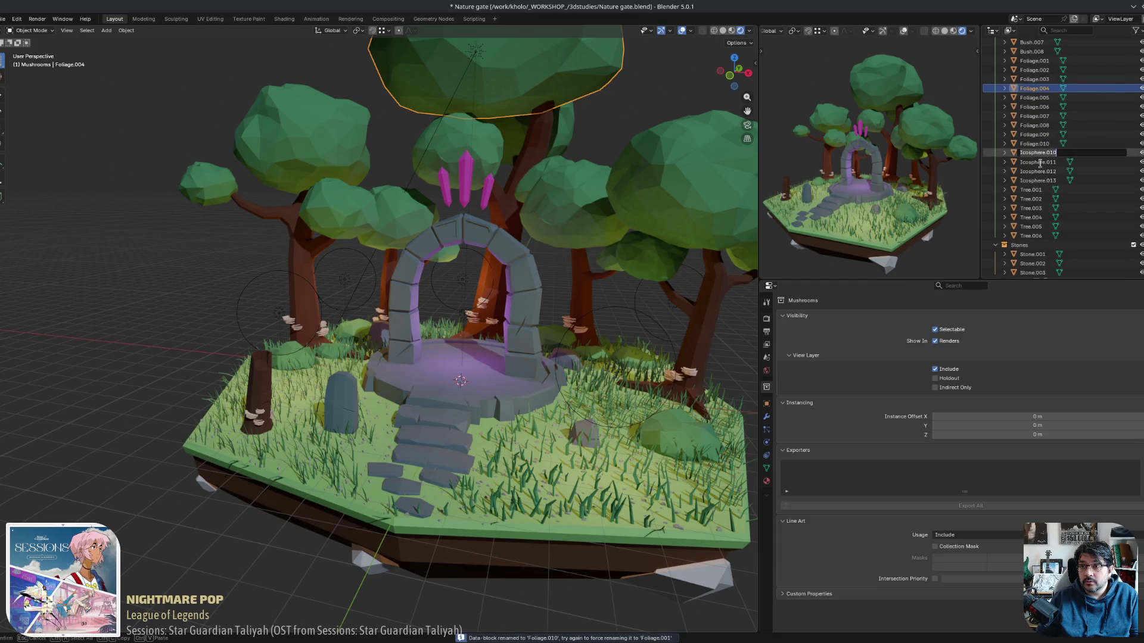
pyautogui.press('Tab')
pyautogui.scroll(-1, 1040, 164)
pyautogui.hotkey('ctrl', 'v')
pyautogui.press('Return')
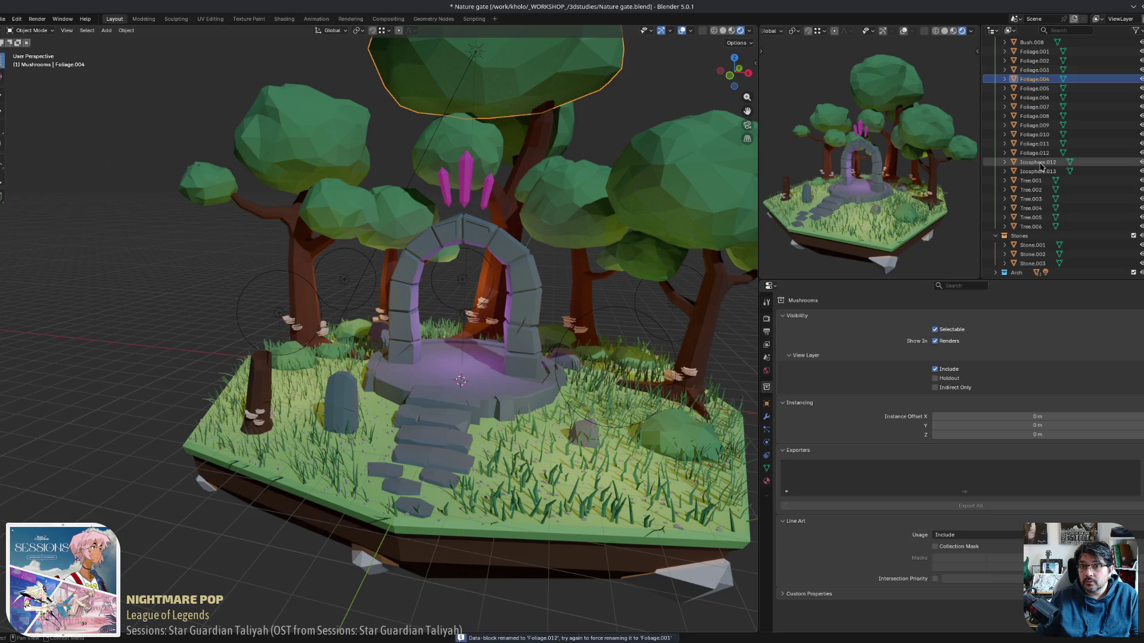
pyautogui.click(1041, 165)
pyautogui.doubleClick(1040, 165)
pyautogui.scroll(-1, 1041, 165)
pyautogui.write('Foliage.001')
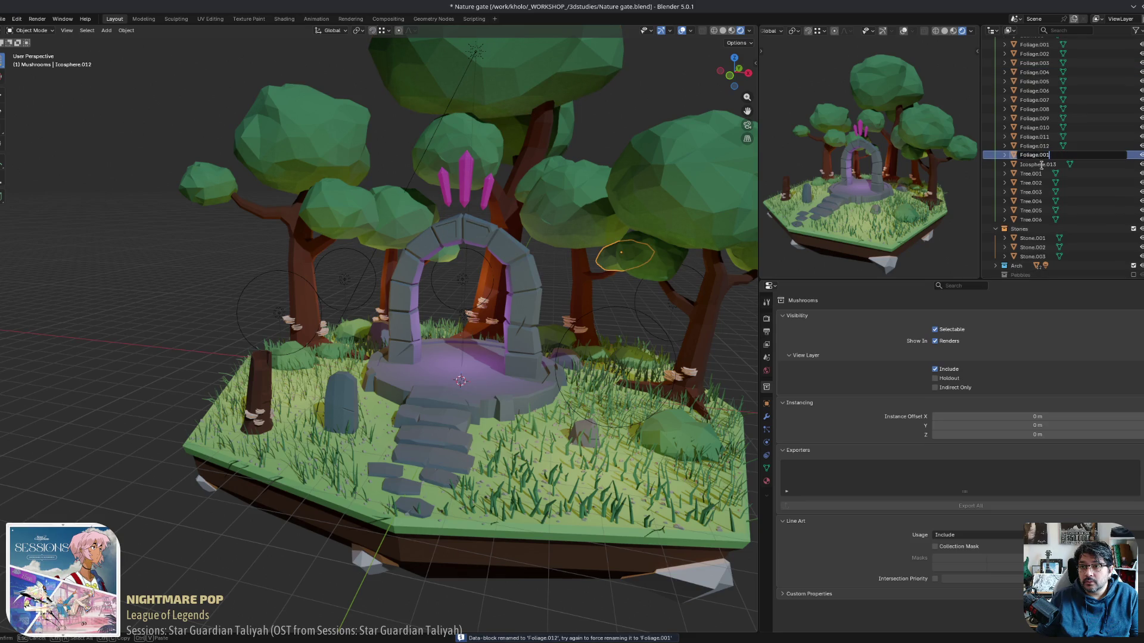
pyautogui.press('Return')
pyautogui.click(1039, 165)
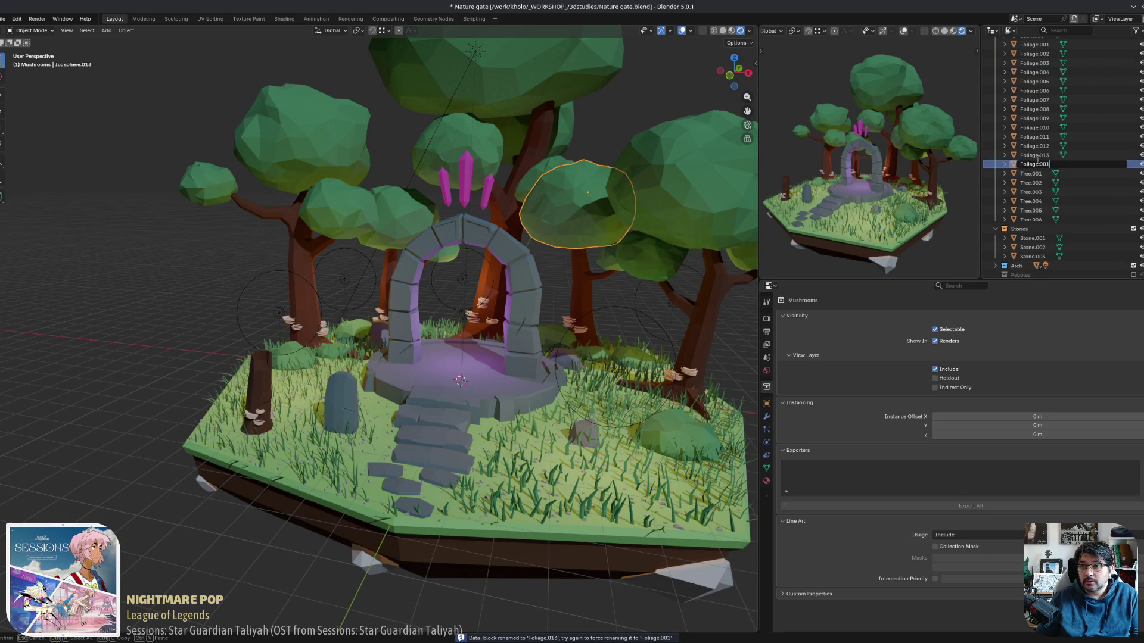
pyautogui.doubleClick(1040, 165)
pyautogui.hotkey('ctrl', 'v')
pyautogui.press('Return')
# Select Foliage.001 with its Object Data (mesh) properties showing.
pyautogui.moveTo(479, 180)
pyautogui.mouseDown(button='middle')
pyautogui.moveTo(513, 233)
pyautogui.moveTo(468, 249)
pyautogui.mouseUp(button='middle')
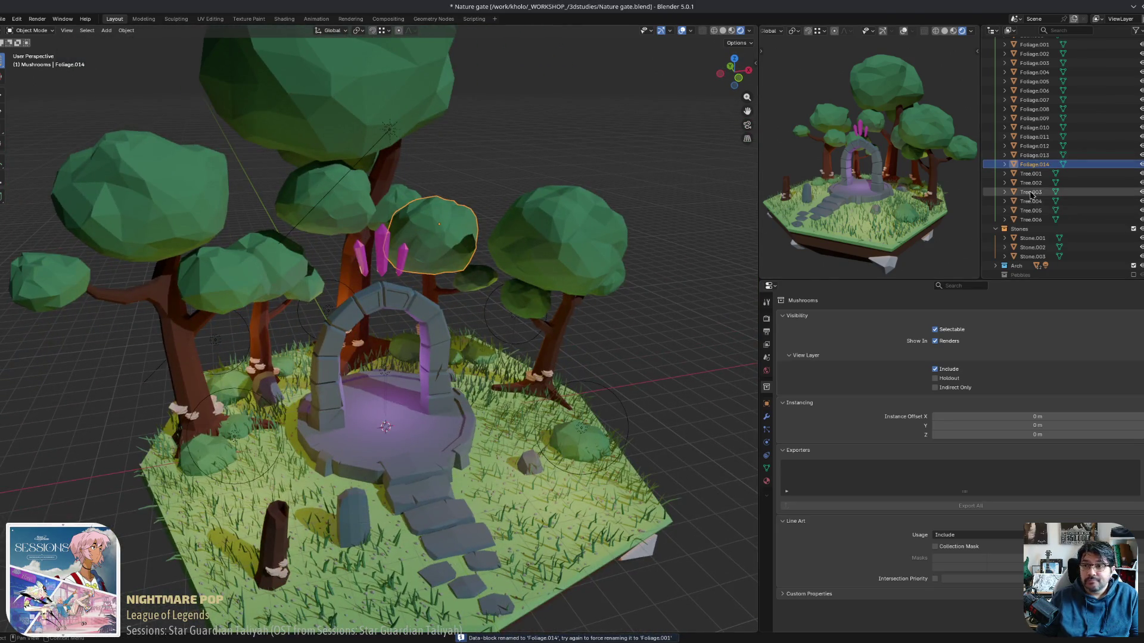
pyautogui.scroll(5, 1052, 157)
pyautogui.click(1049, 146)
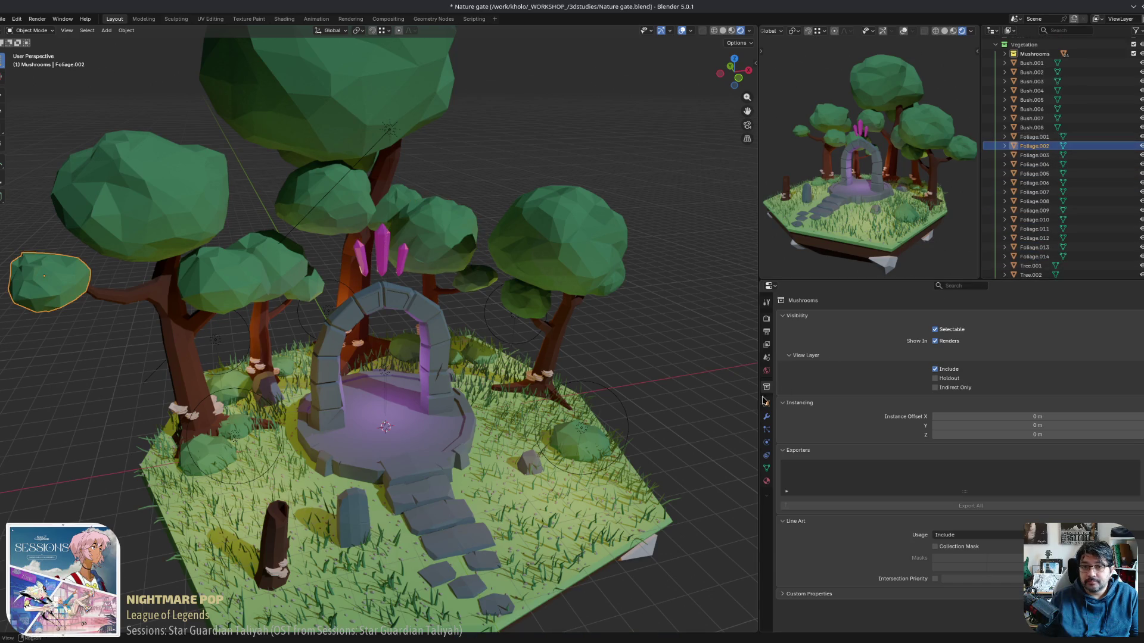
pyautogui.click(767, 469)
pyautogui.click(1035, 136)
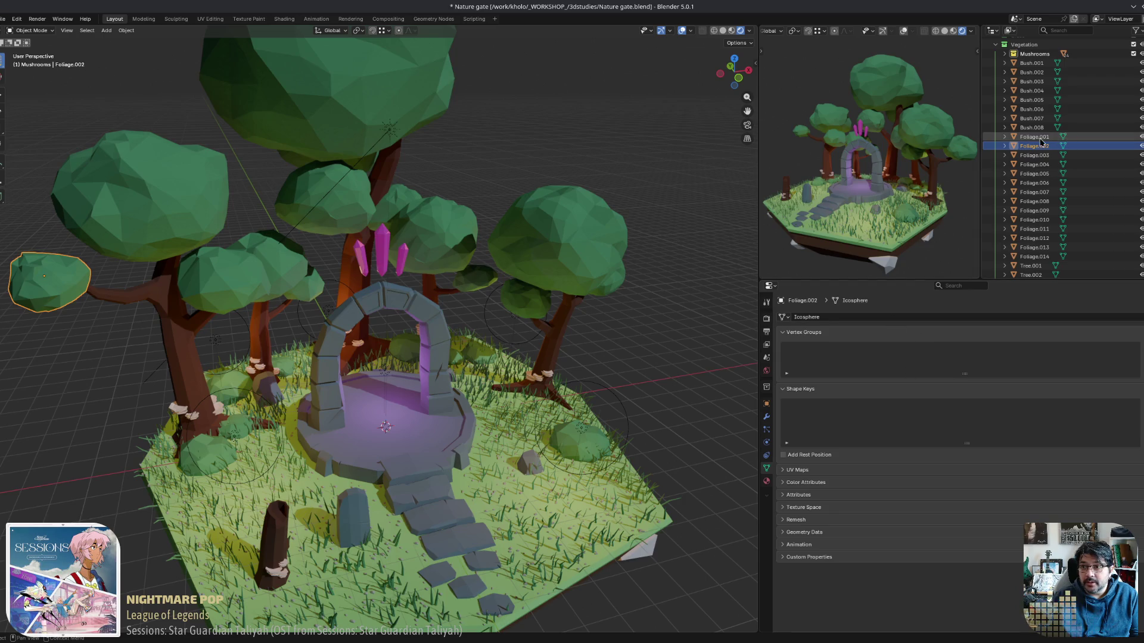
# Rename the mesh data of Foliage.001 through Foliage.004 to match their object names.
pyautogui.doubleClick(849, 320)
pyautogui.write('Foliage.001')
pyautogui.press('Return')
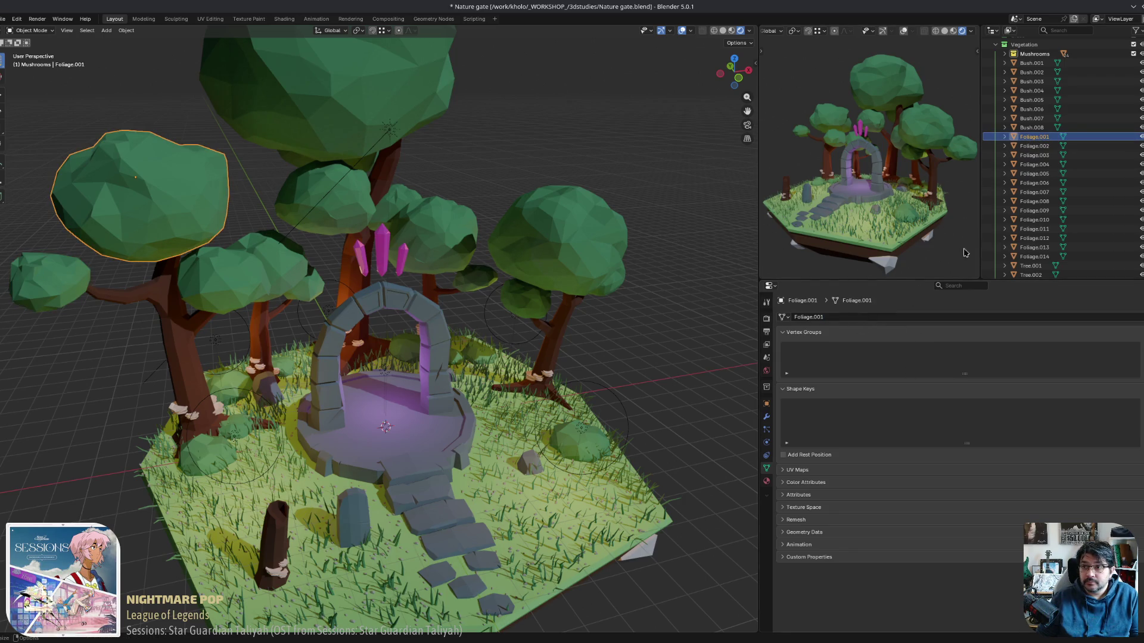
pyautogui.click(1034, 146)
pyautogui.doubleClick(816, 318)
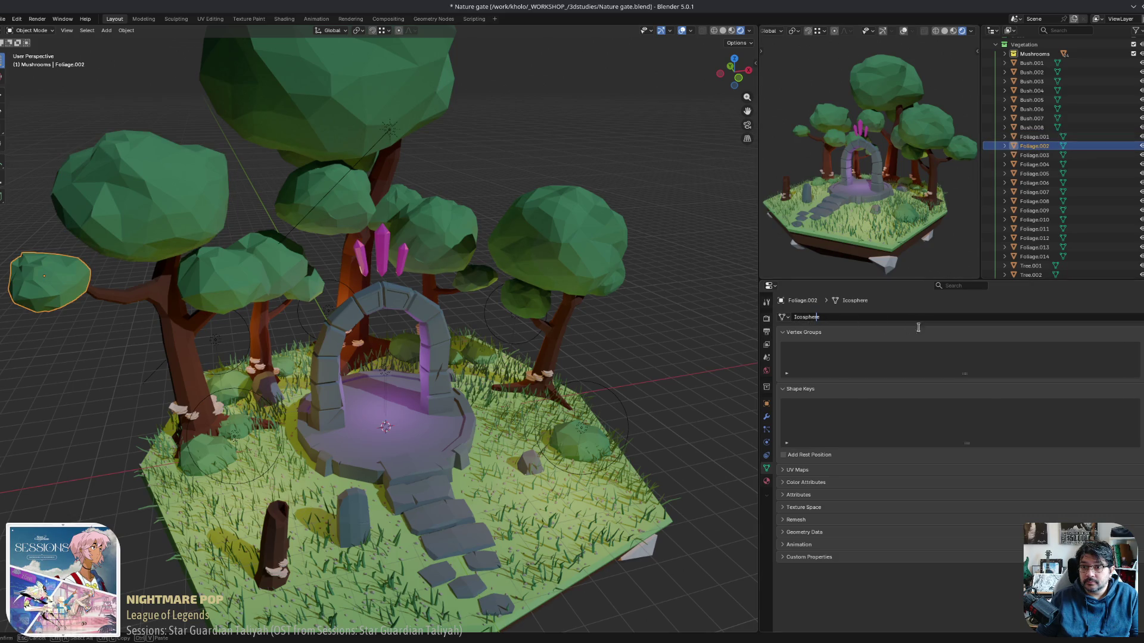
pyautogui.press('Escape')
pyautogui.write('Foliage.001')
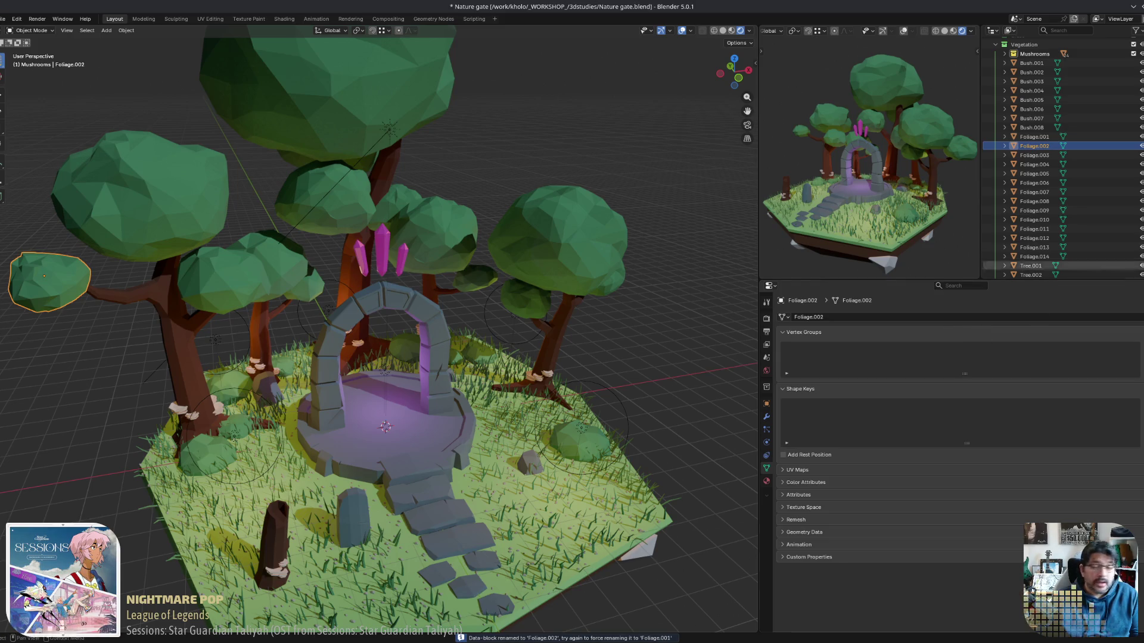
pyautogui.click(1034, 155)
pyautogui.doubleClick(860, 316)
pyautogui.write('Foliage.003')
pyautogui.press('Return')
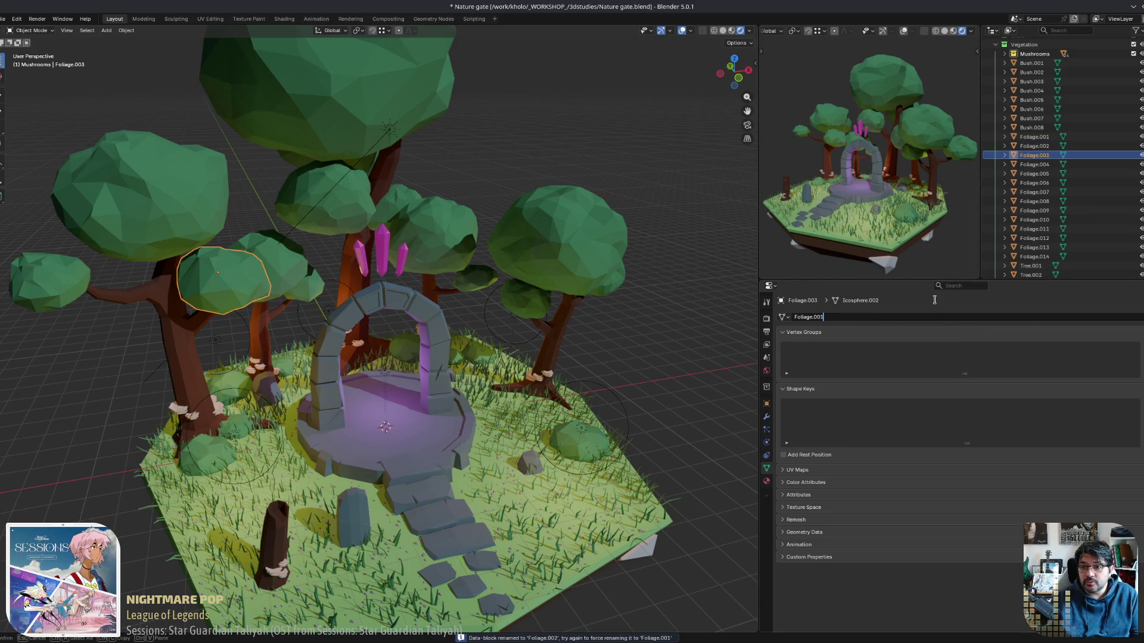
pyautogui.click(1043, 166)
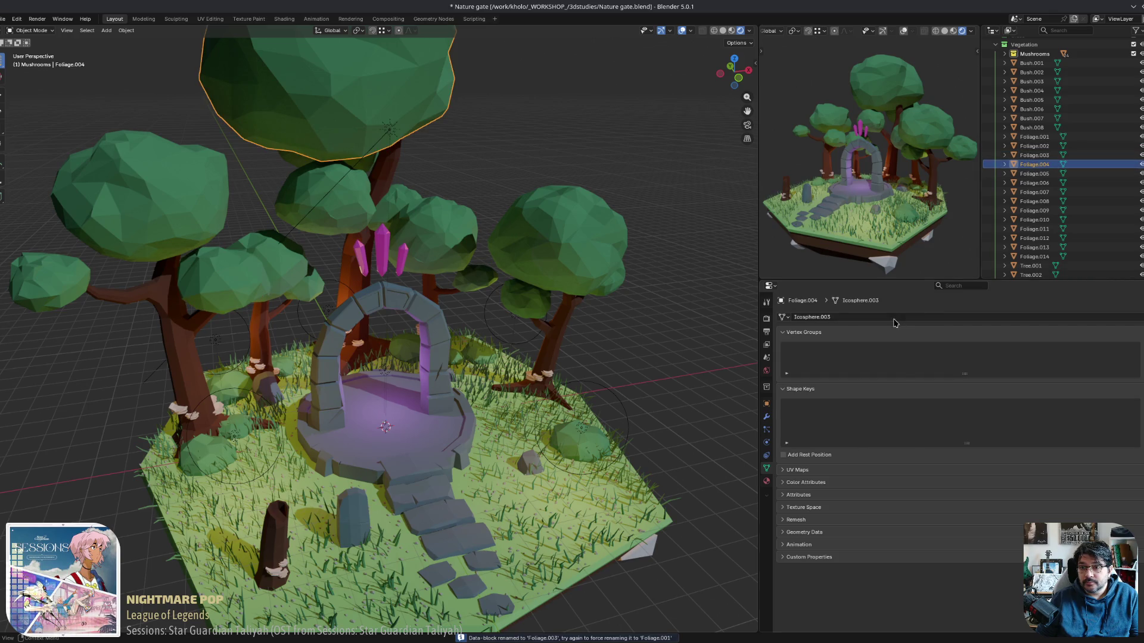
pyautogui.doubleClick(894, 320)
pyautogui.hotkey('ctrl', 'v')
pyautogui.press('Return')
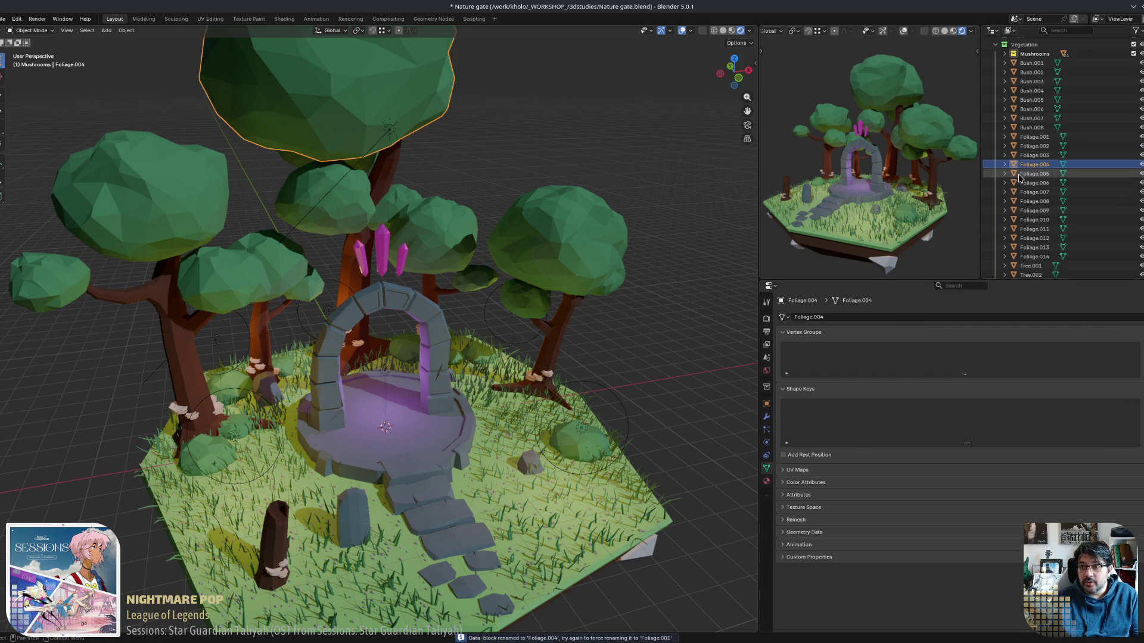
# Give Foliage.005 through Foliage.008 mesh data names matching their objects.
pyautogui.click(1034, 173)
pyautogui.doubleClick(850, 317)
pyautogui.hotkey('ctrl', 'v')
pyautogui.press('Return')
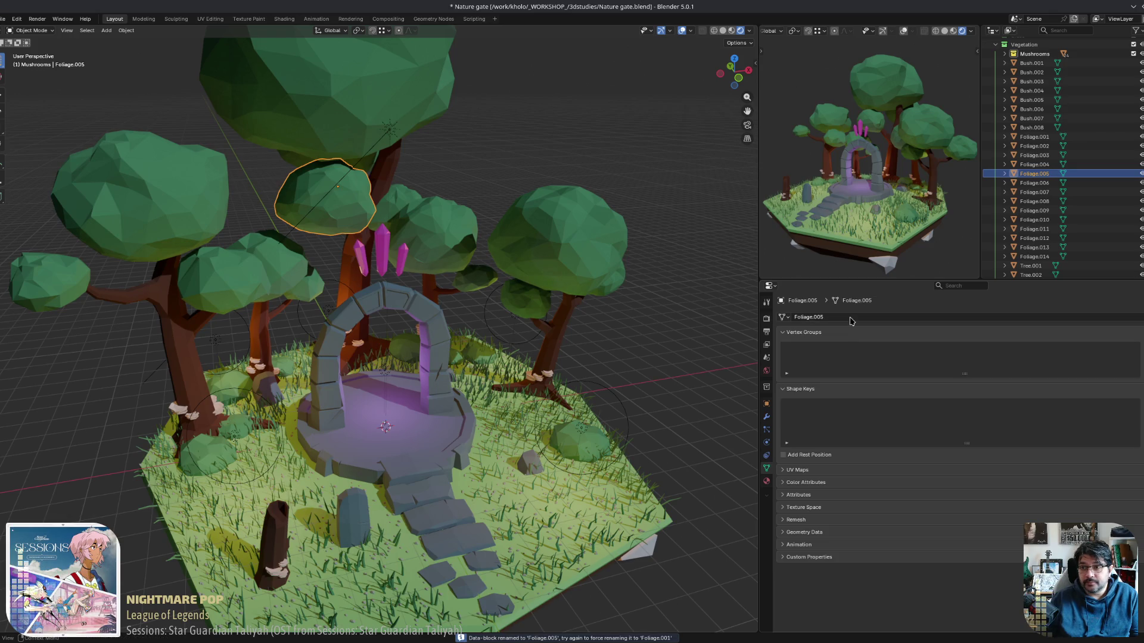
pyautogui.click(1034, 183)
pyautogui.doubleClick(838, 318)
pyautogui.hotkey('ctrl', 'v')
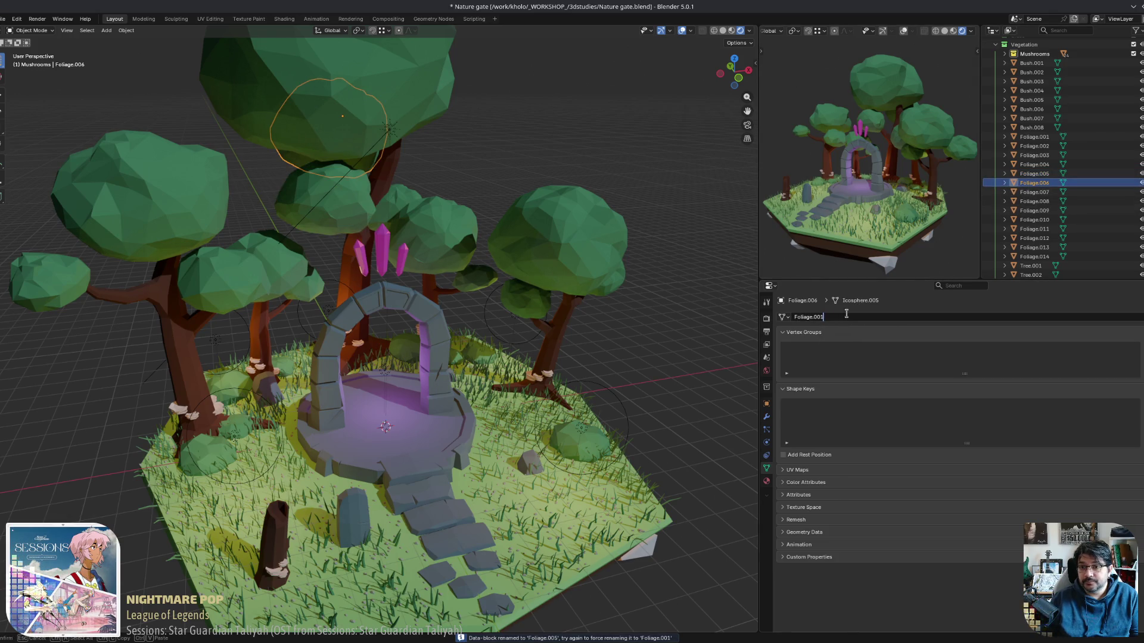
pyautogui.press('Return')
pyautogui.click(1034, 192)
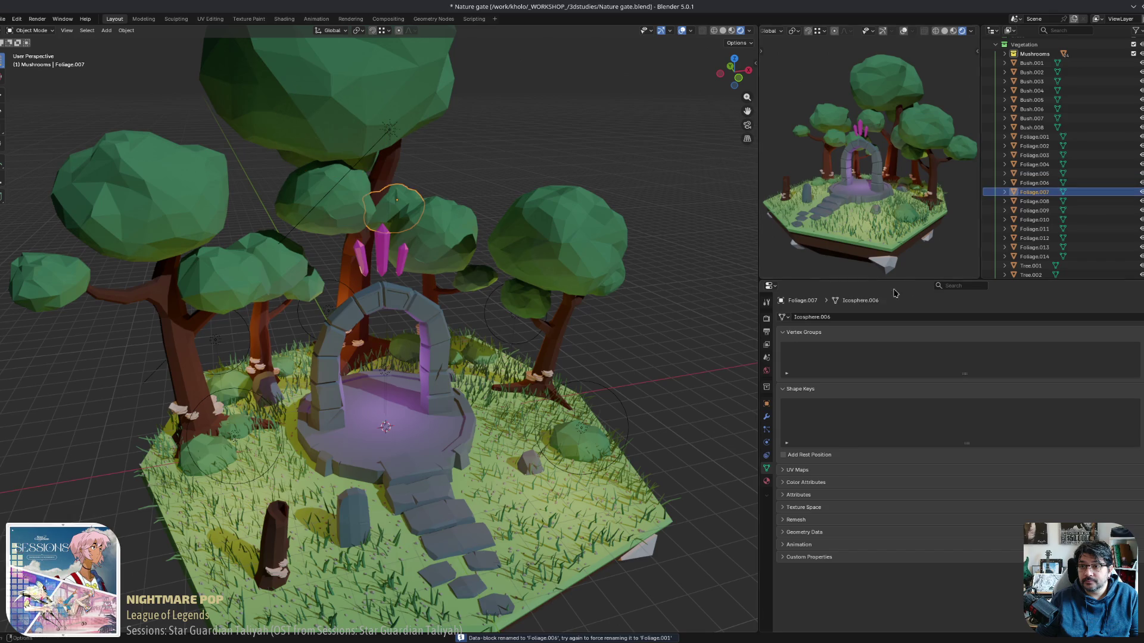
pyautogui.doubleClick(846, 318)
pyautogui.write('Foliage.007')
pyautogui.press('Return')
pyautogui.click(1034, 201)
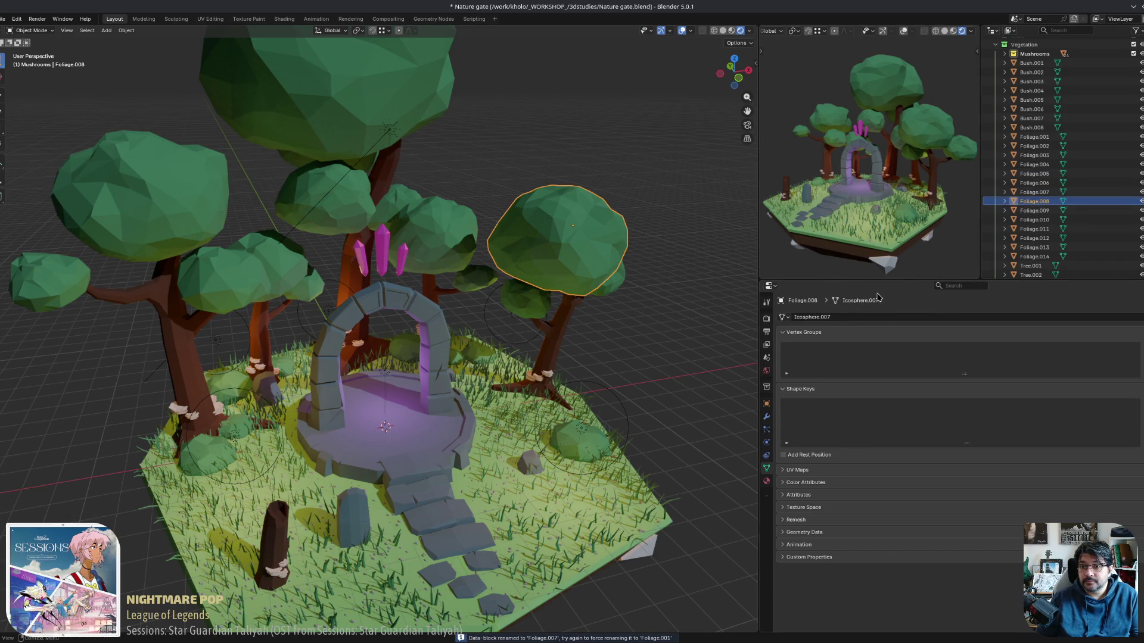
pyautogui.doubleClick(858, 317)
pyautogui.write('Foliage.008')
pyautogui.press('Return')
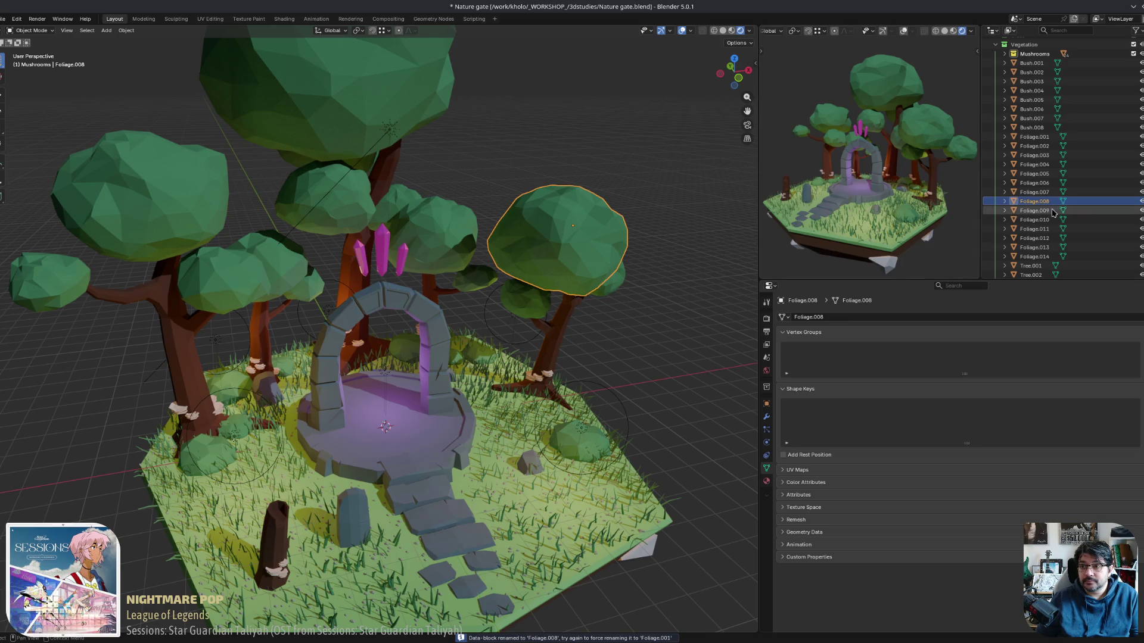
# Rename the Foliage.009, Foliage.010 and Foliage.011 meshes after their objects.
pyautogui.click(1053, 211)
pyautogui.press('Return')
pyautogui.click(1034, 219)
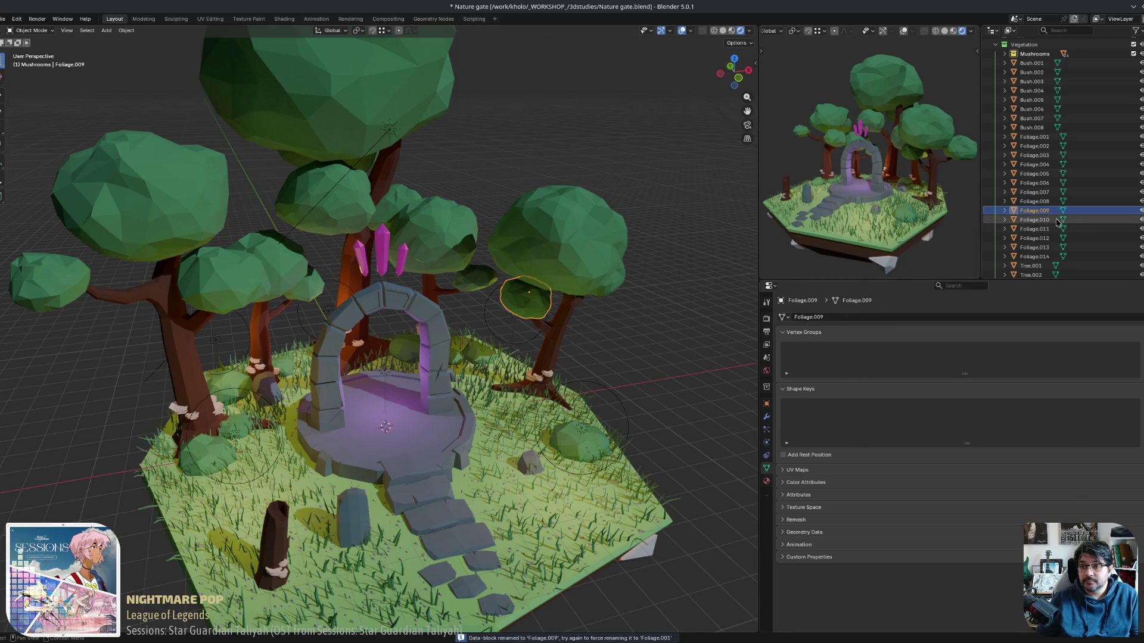
pyautogui.doubleClick(867, 316)
pyautogui.hotkey('ctrl', 'v')
pyautogui.press('Return')
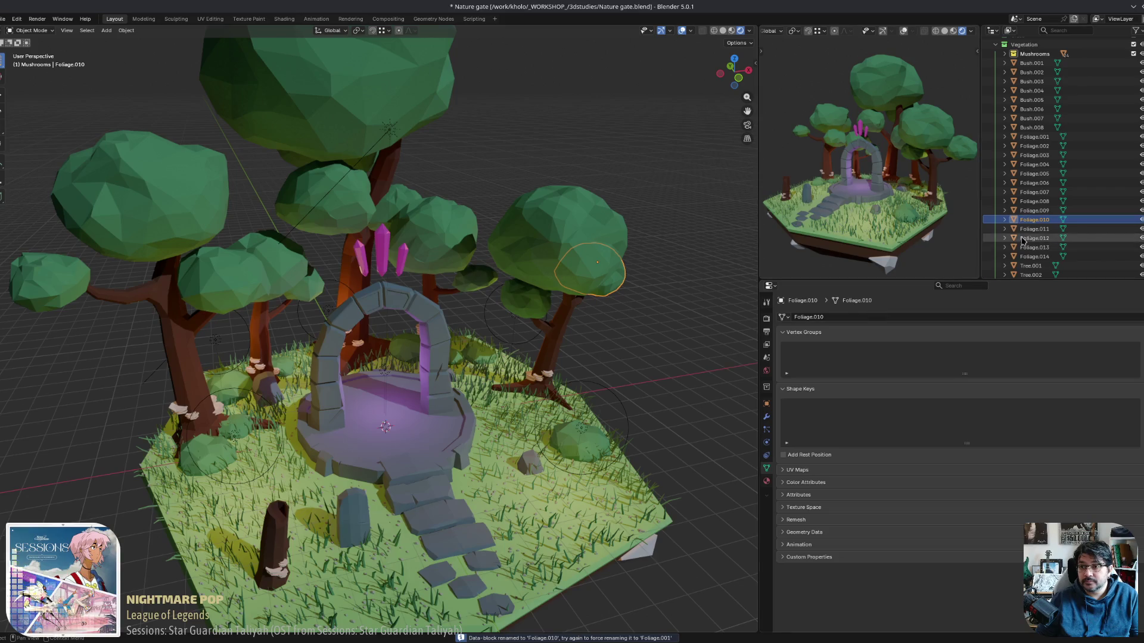
pyautogui.click(1035, 228)
pyautogui.doubleClick(850, 317)
pyautogui.write('Foliage.011')
pyautogui.press('Return')
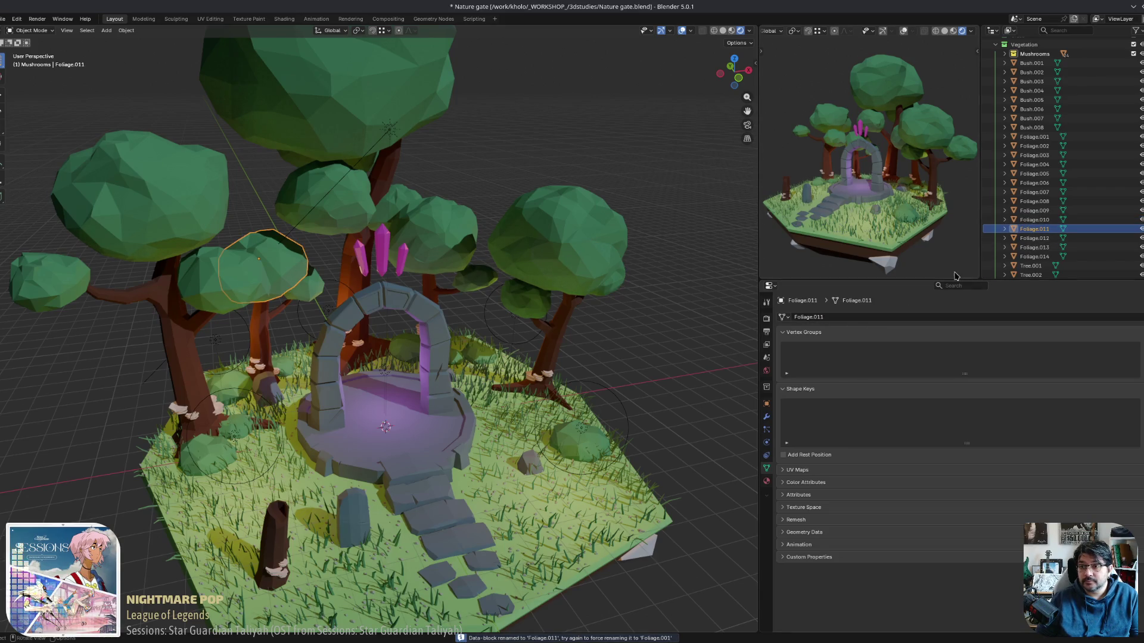
# Finish with the Foliage.012, Foliage.013 and Foliage.014 mesh names matching their objects.
pyautogui.click(1035, 238)
pyautogui.doubleClick(851, 317)
pyautogui.write('Foliage.012')
pyautogui.press('Return')
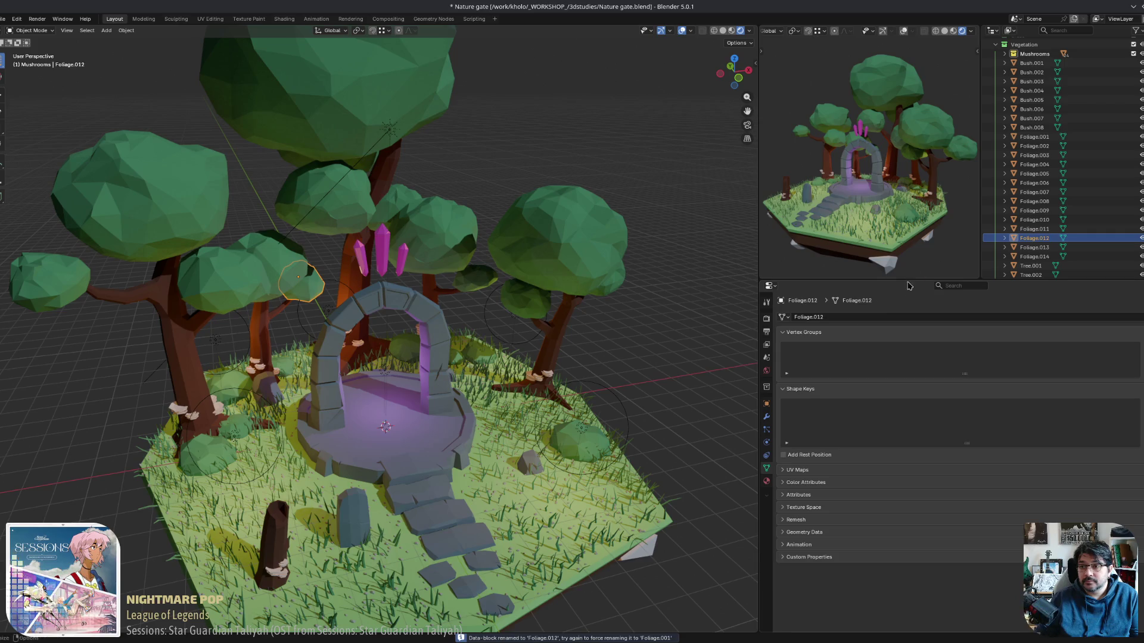
pyautogui.click(1035, 247)
pyautogui.doubleClick(873, 314)
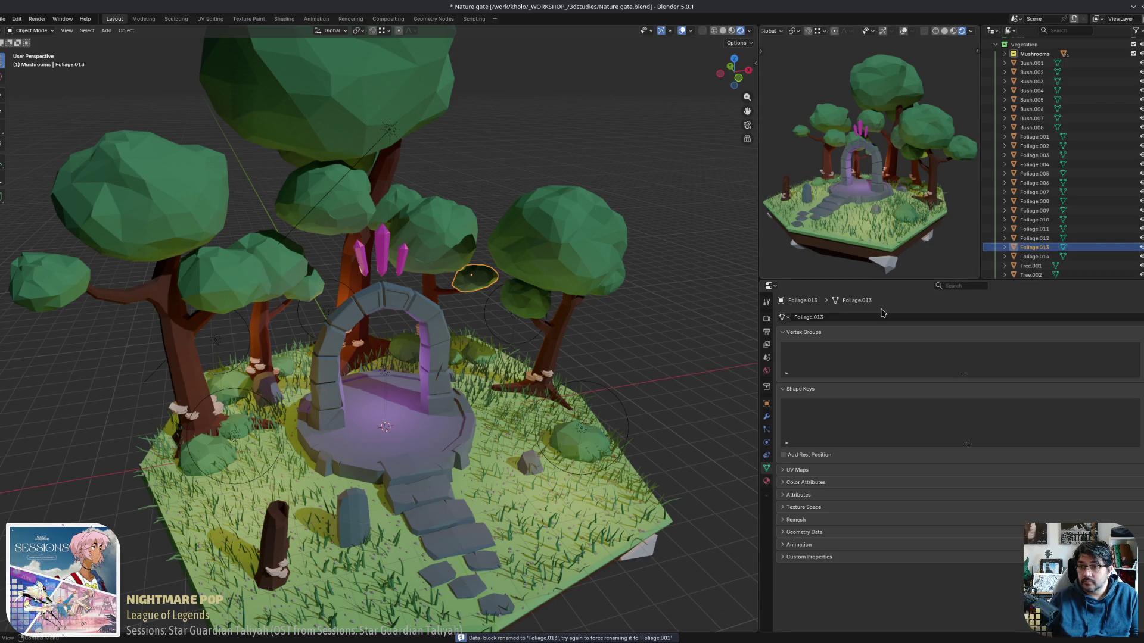
pyautogui.click(1034, 256)
pyautogui.doubleClick(846, 316)
pyautogui.hotkey('ctrl', 'v')
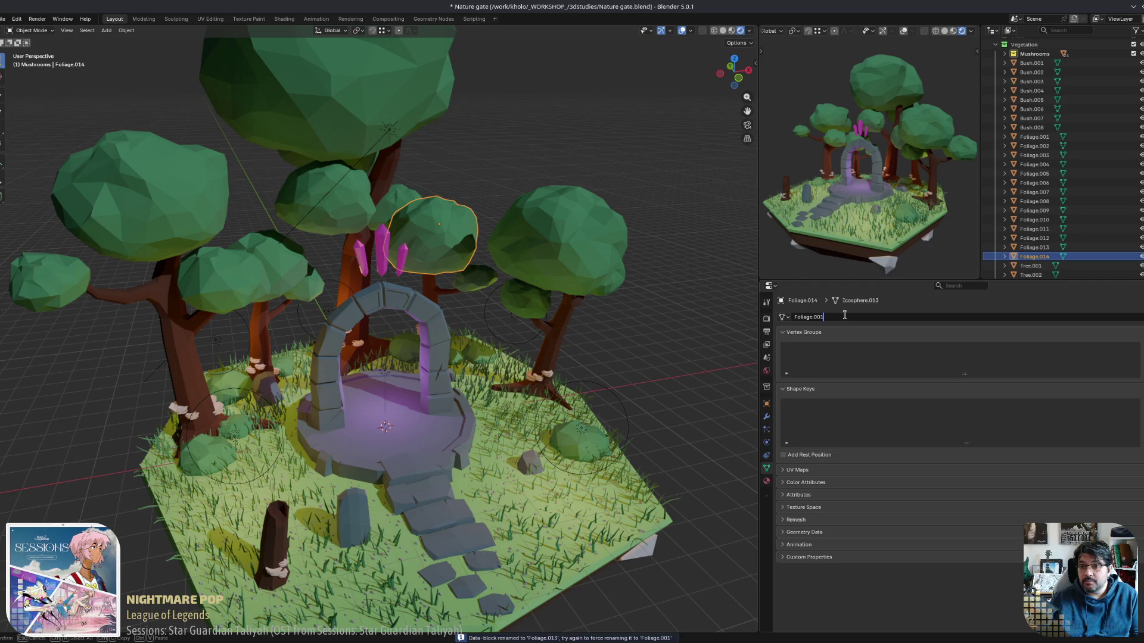
pyautogui.press('Return')
pyautogui.scroll(2, 1048, 140)
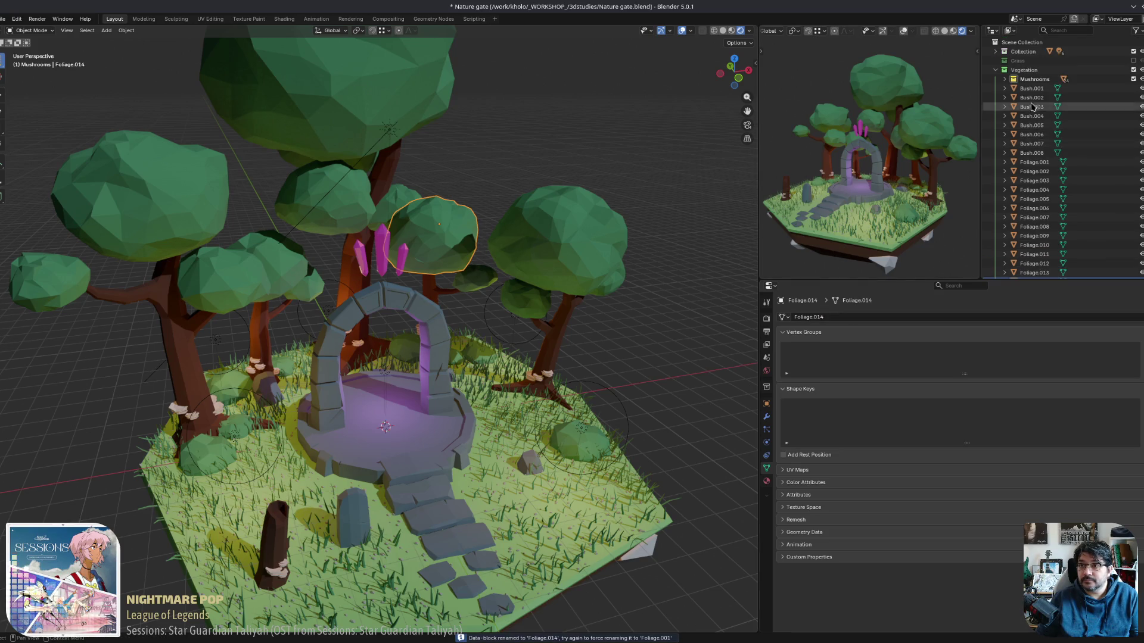
# Collapse the Vegetation collection, deselect everything, and save Nature gate.blend.
pyautogui.click(995, 69)
pyautogui.click(648, 261)
pyautogui.hotkey('ctrl', 's')
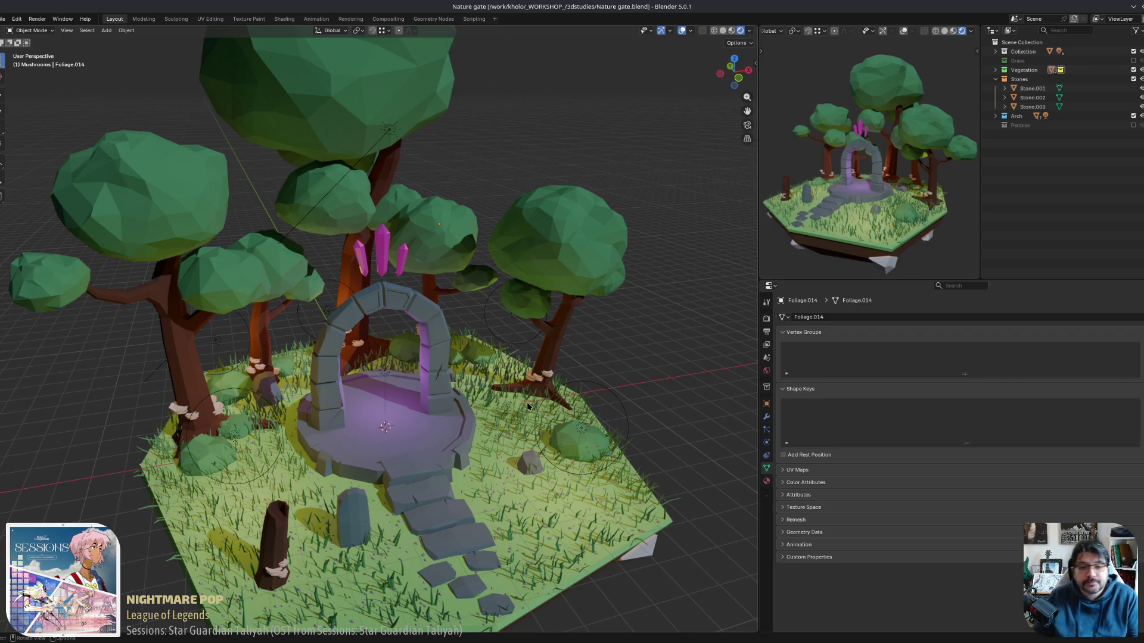
pyautogui.moveTo(527, 406); pyautogui.dragTo(532, 467, button='middle')
pyautogui.scroll(-5, 565, 573)
pyautogui.moveTo(565, 574)
pyautogui.mouseDown(button='middle')
pyautogui.moveTo(549, 477)
pyautogui.moveTo(519, 494)
pyautogui.mouseUp(button='middle')
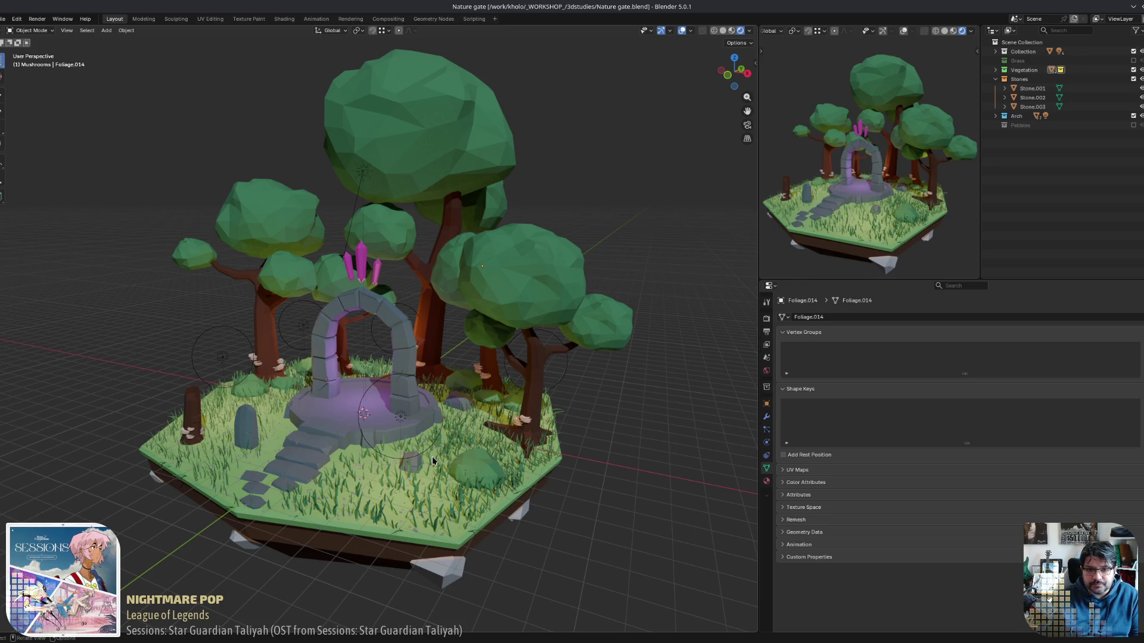
pyautogui.moveTo(467, 436)
pyautogui.mouseDown(button='middle')
pyautogui.moveTo(425, 417)
pyautogui.moveTo(440, 430)
pyautogui.moveTo(453, 418)
pyautogui.mouseUp(button='middle')
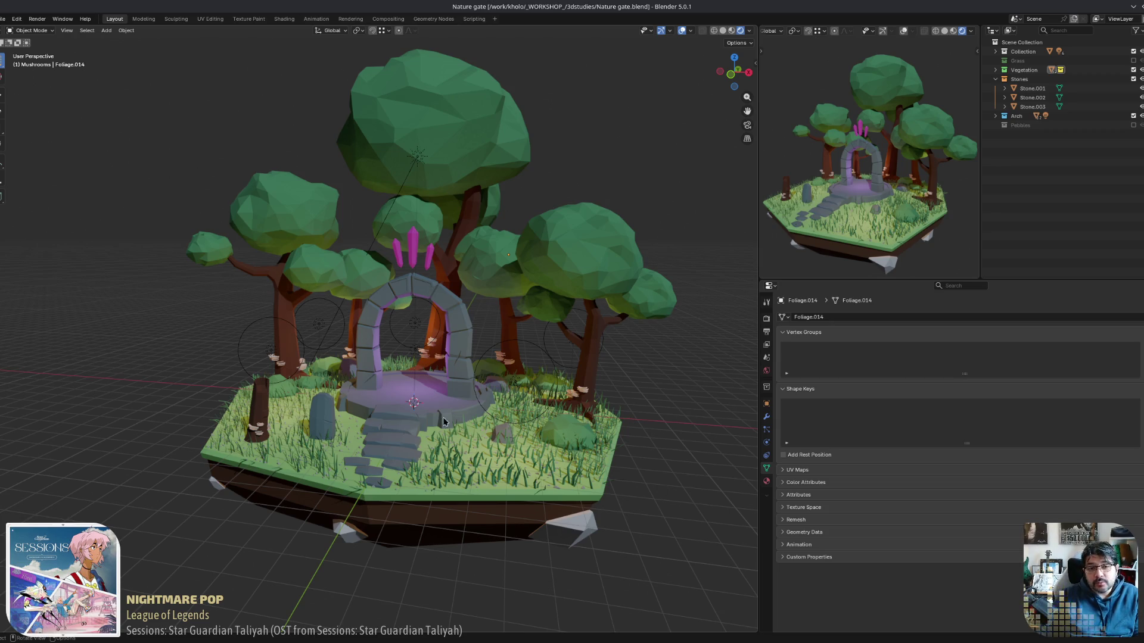
pyautogui.moveTo(443, 422)
pyautogui.mouseDown(button='middle')
pyautogui.moveTo(417, 426)
pyautogui.moveTo(477, 423)
pyautogui.moveTo(441, 420)
pyautogui.moveTo(457, 419)
pyautogui.moveTo(385, 443)
pyautogui.mouseUp(button='middle')
pyautogui.scroll(3, 449, 431)
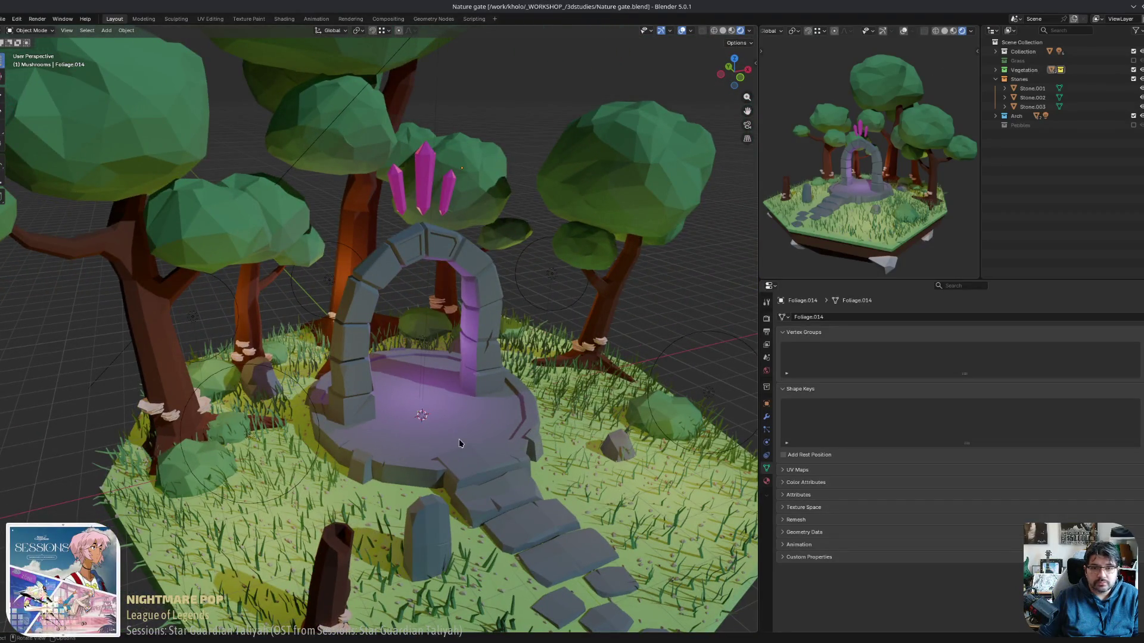
pyautogui.moveTo(459, 439)
pyautogui.mouseDown(button='middle')
pyautogui.moveTo(366, 436)
pyautogui.moveTo(241, 479)
pyautogui.moveTo(334, 483)
pyautogui.mouseUp(button='middle')
pyautogui.scroll(4, 430, 500)
pyautogui.moveTo(430, 501); pyautogui.dragTo(409, 507, button='middle')
pyautogui.scroll(3, 445, 468)
pyautogui.scroll(-5, 445, 469)
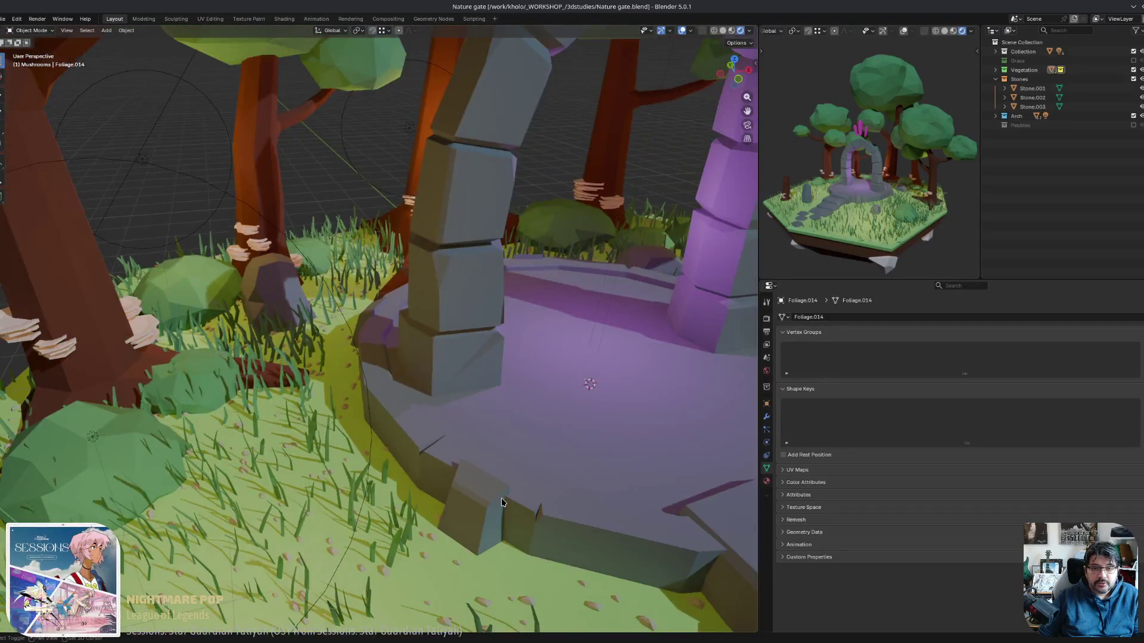
pyautogui.moveTo(445, 468)
pyautogui.mouseDown(button='middle')
pyautogui.moveTo(550, 461)
pyautogui.moveTo(551, 525)
pyautogui.moveTo(526, 388)
pyautogui.moveTo(587, 469)
pyautogui.mouseUp(button='middle')
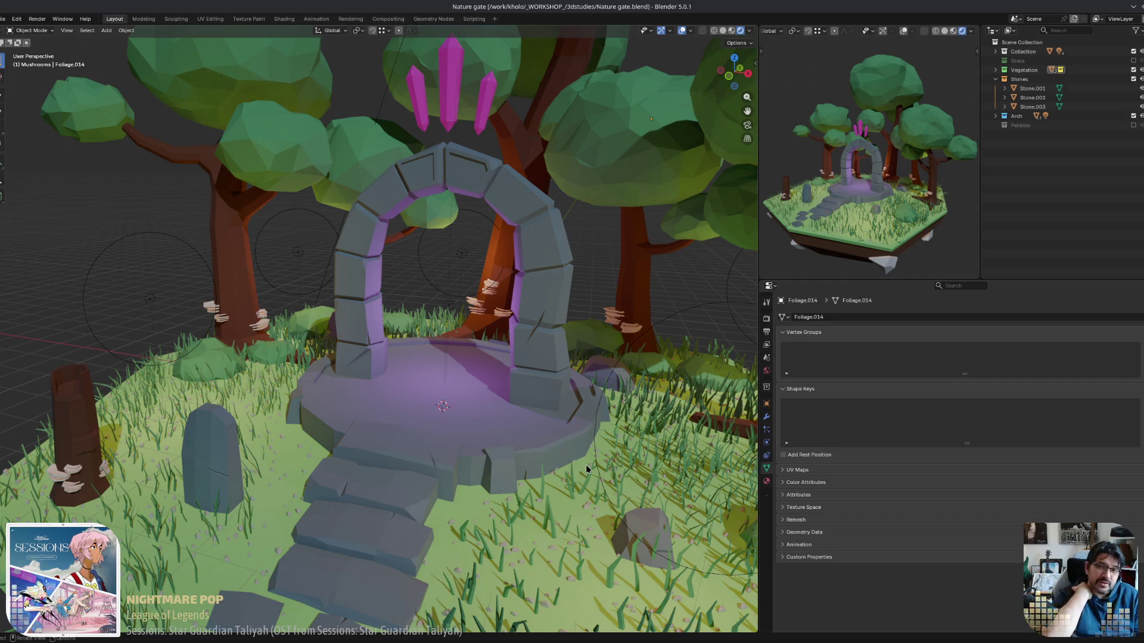
pyautogui.click(300, 146)
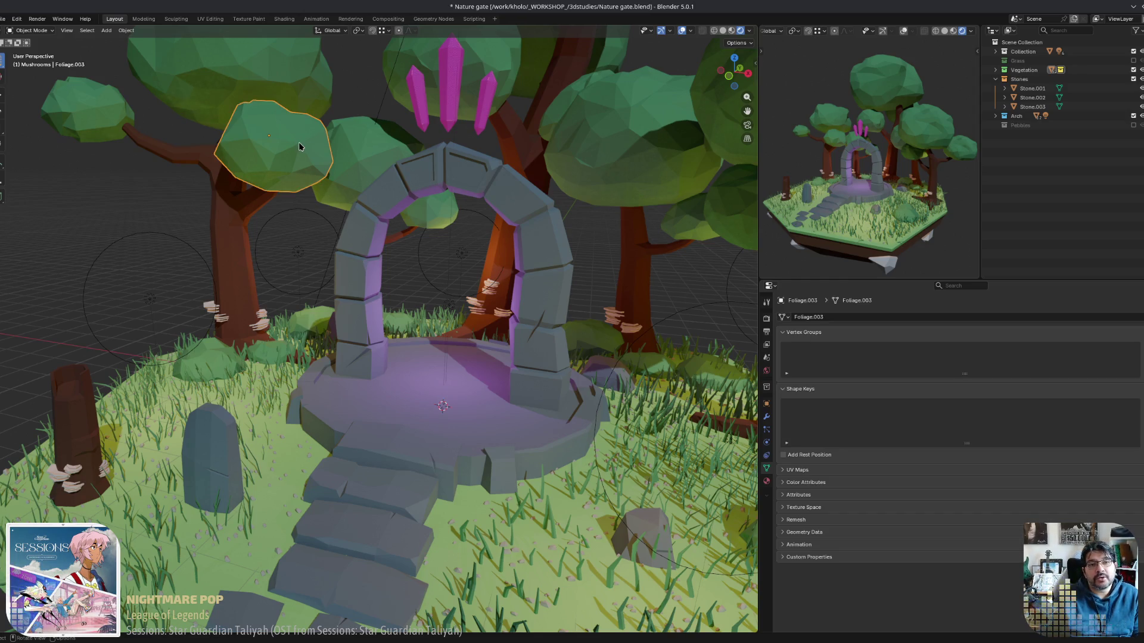
# Move in close to the arch, selecting the Foliage.001 canopy, the Arch and Foliage.003 in turn.
pyautogui.moveTo(235, 109)
pyautogui.mouseDown(button='middle')
pyautogui.moveTo(274, 96)
pyautogui.moveTo(263, 62)
pyautogui.mouseUp(button='middle')
pyautogui.click(240, 136)
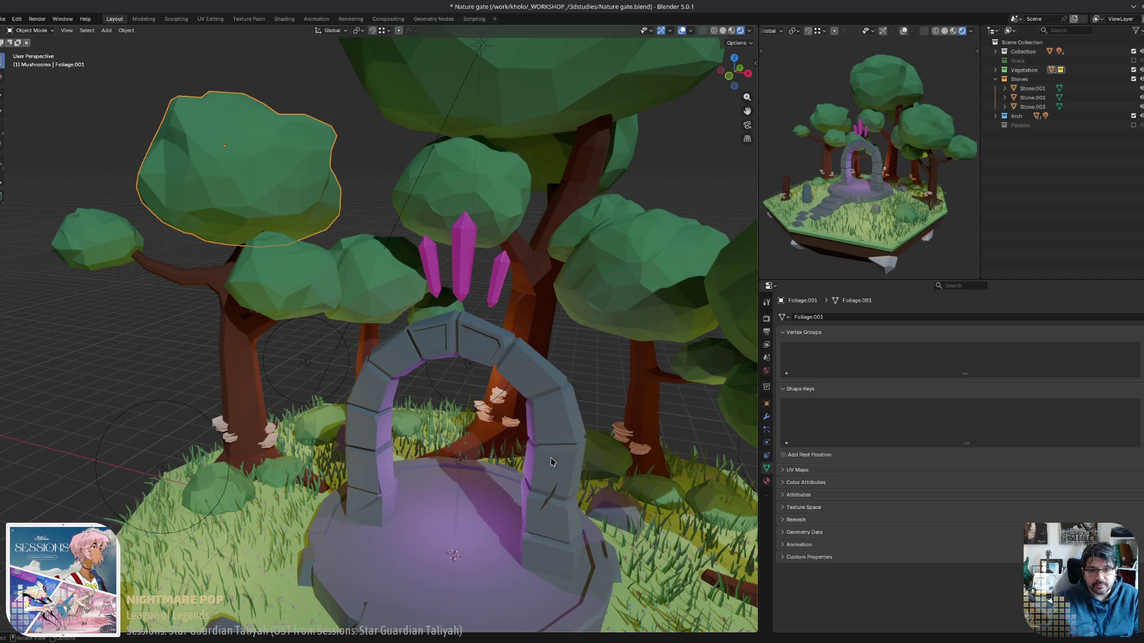
pyautogui.moveTo(551, 462)
pyautogui.mouseDown(button='middle')
pyautogui.moveTo(335, 594)
pyautogui.moveTo(400, 517)
pyautogui.mouseUp(button='middle')
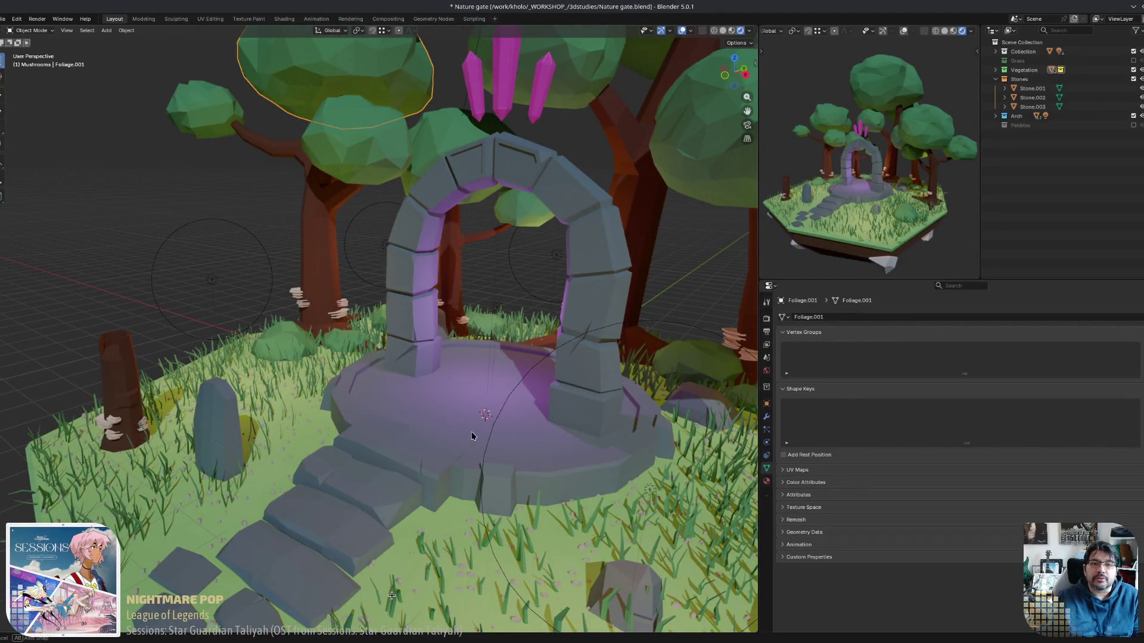
pyautogui.click(569, 426)
pyautogui.click(352, 117)
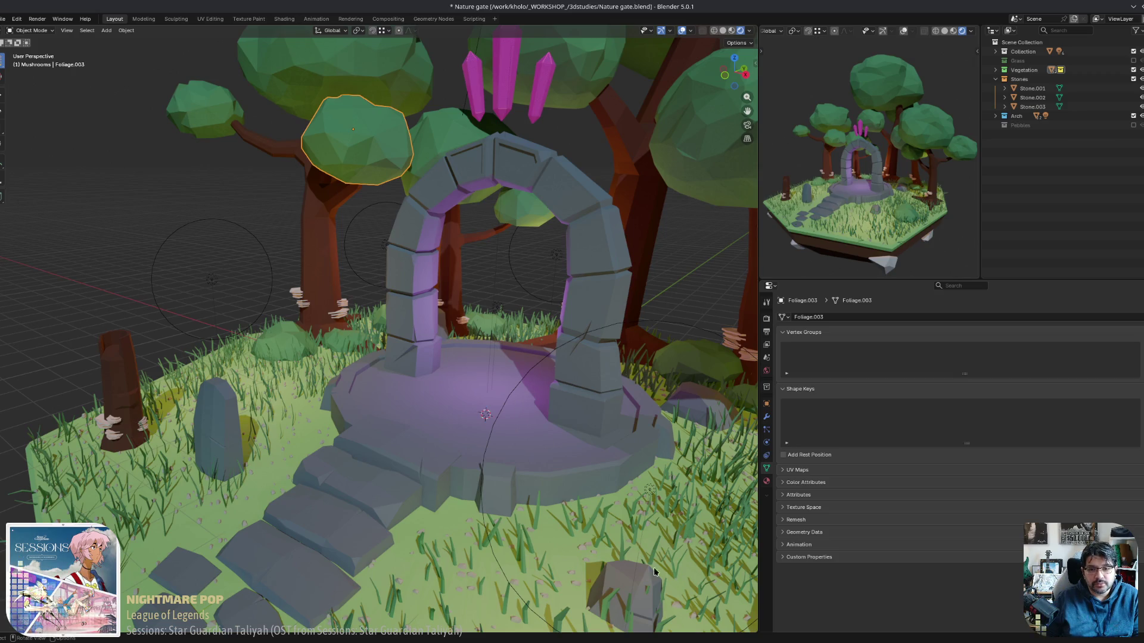
# View the stone floor from a low front angle and bring up the Add > Mesh primitives menu.
pyautogui.moveTo(655, 572)
pyautogui.mouseDown(button='middle')
pyautogui.moveTo(611, 541)
pyautogui.moveTo(488, 410)
pyautogui.mouseUp(button='middle')
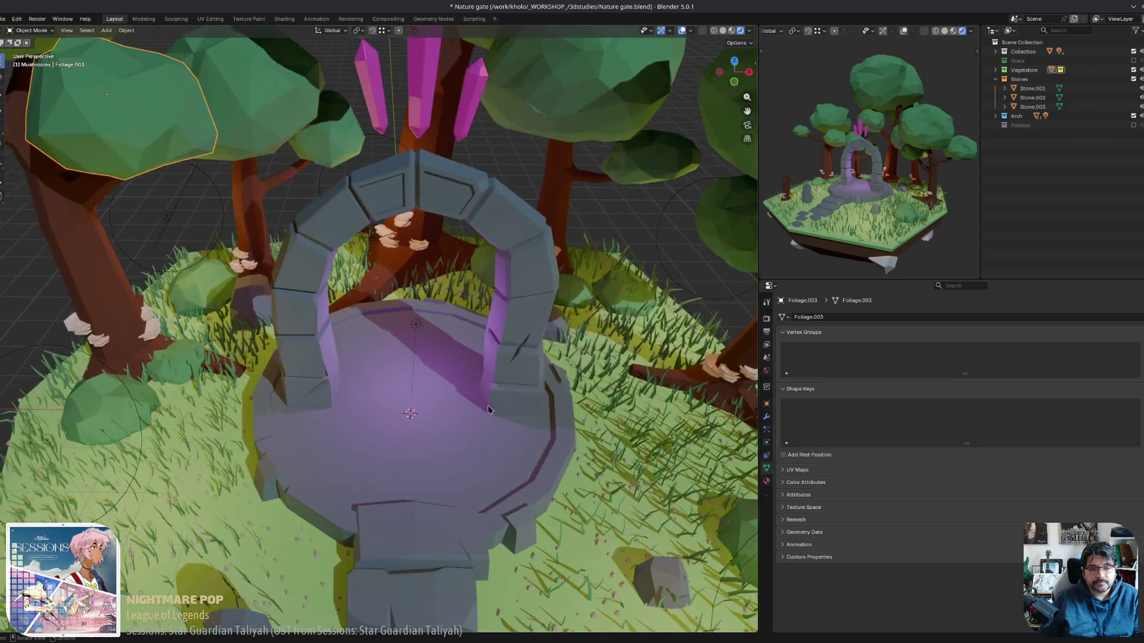
pyautogui.scroll(2, 457, 391)
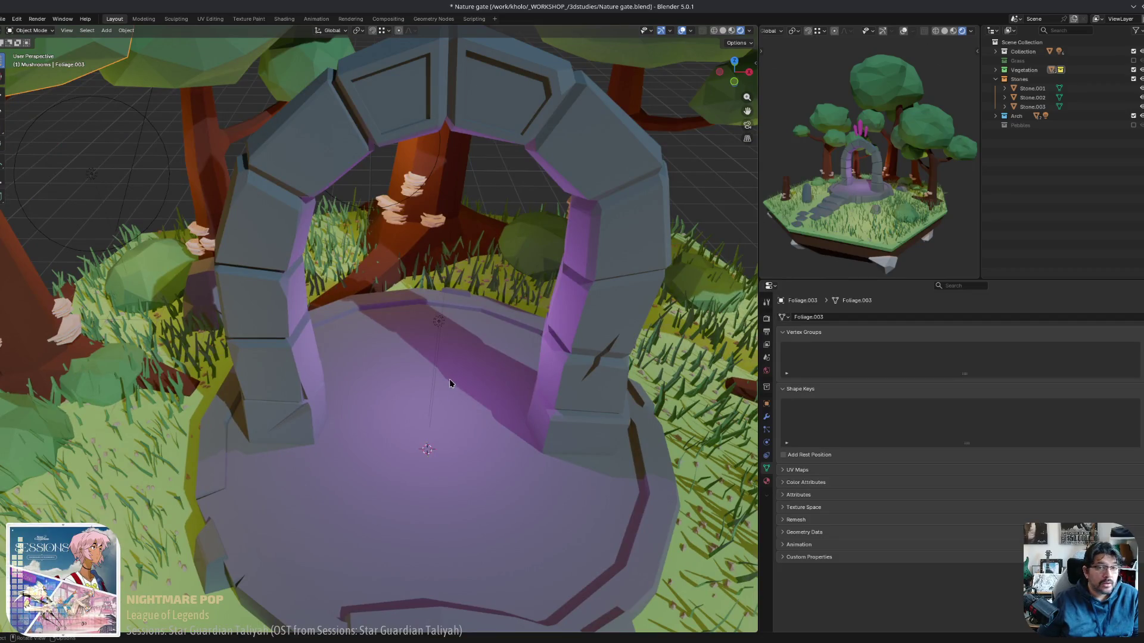
pyautogui.moveTo(298, 391); pyautogui.dragTo(268, 401, button='middle')
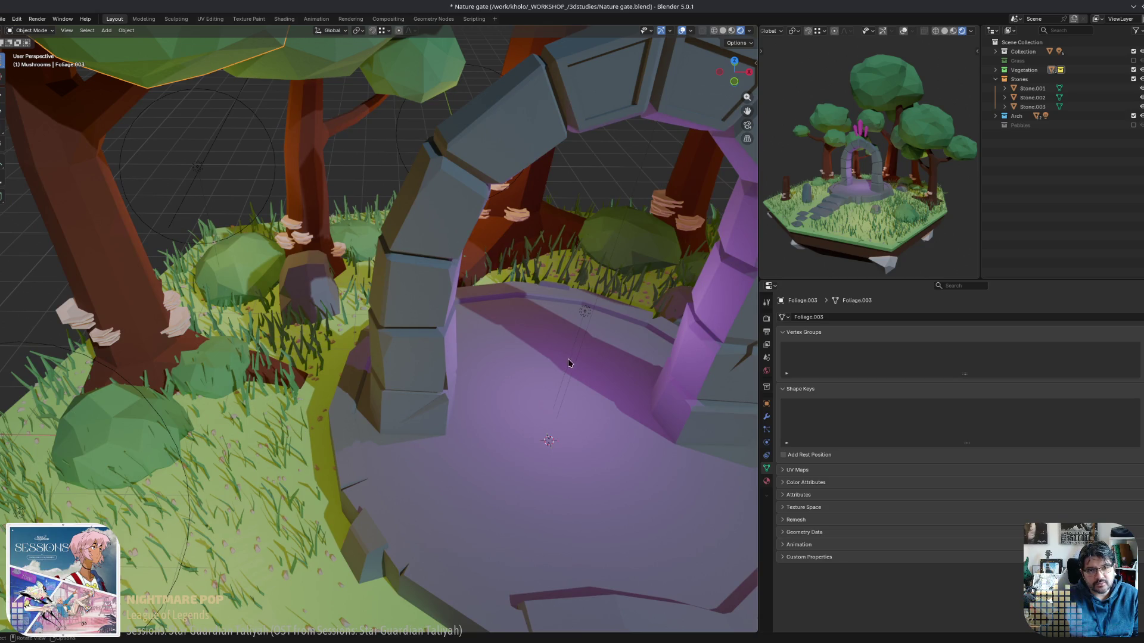
pyautogui.moveTo(568, 362); pyautogui.dragTo(561, 389, button='middle')
pyautogui.moveTo(376, 415); pyautogui.dragTo(322, 417, button='middle')
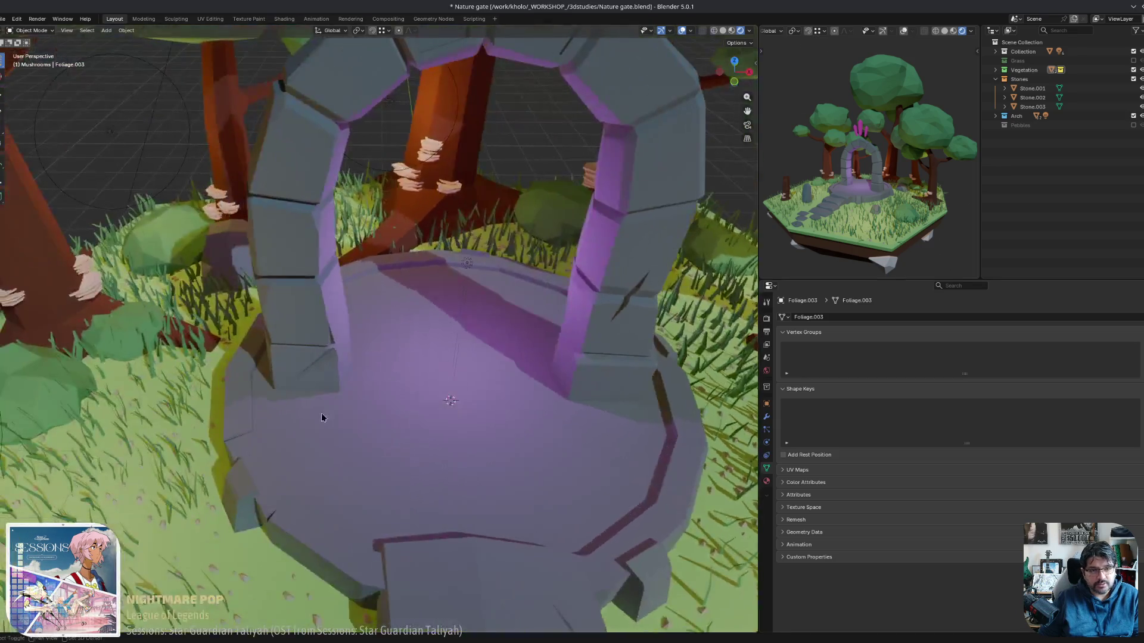
pyautogui.moveTo(165, 384); pyautogui.dragTo(153, 391, button='middle')
pyautogui.hotkey('shift', 'a')
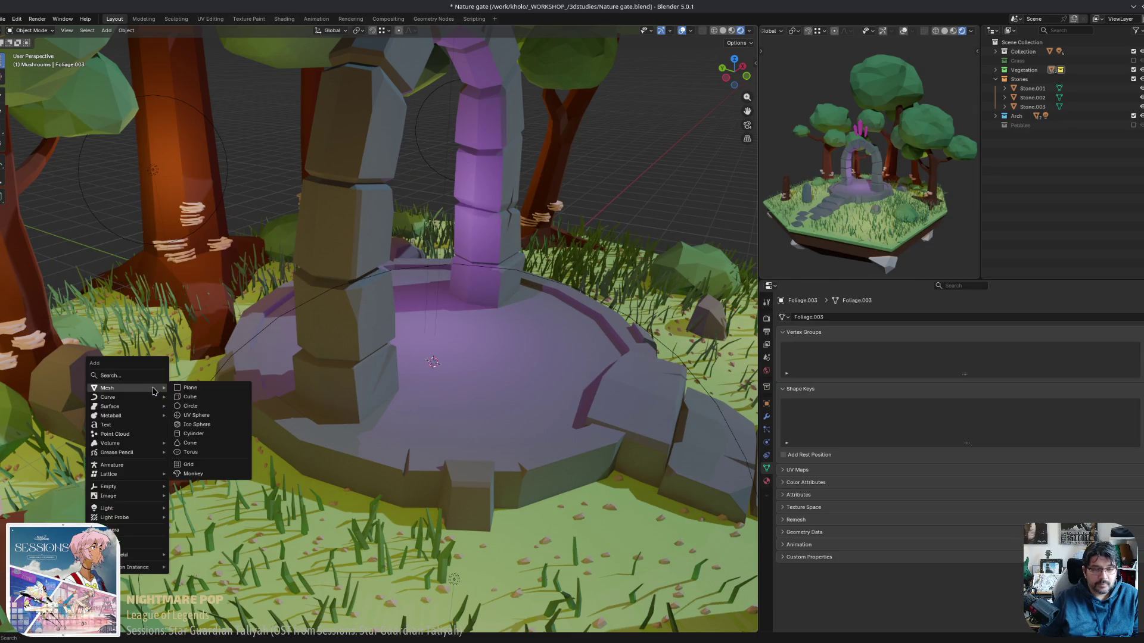
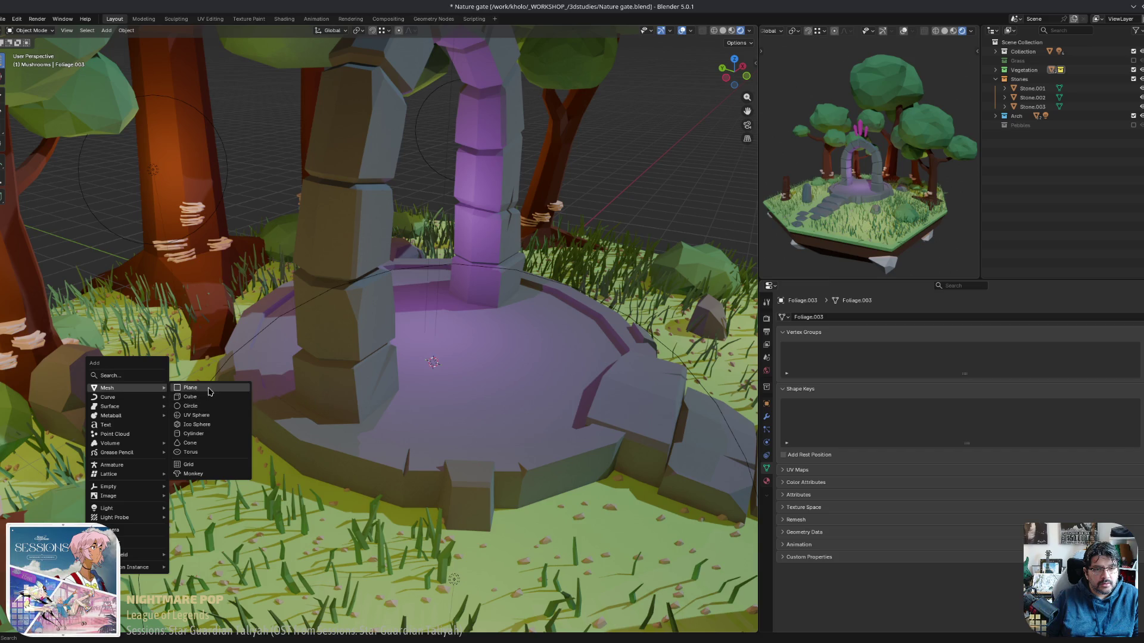
# Add a test plane at the left pillar's base, then delete it.
pyautogui.click(208, 388)
pyautogui.moveTo(334, 417); pyautogui.dragTo(417, 457, button='middle')
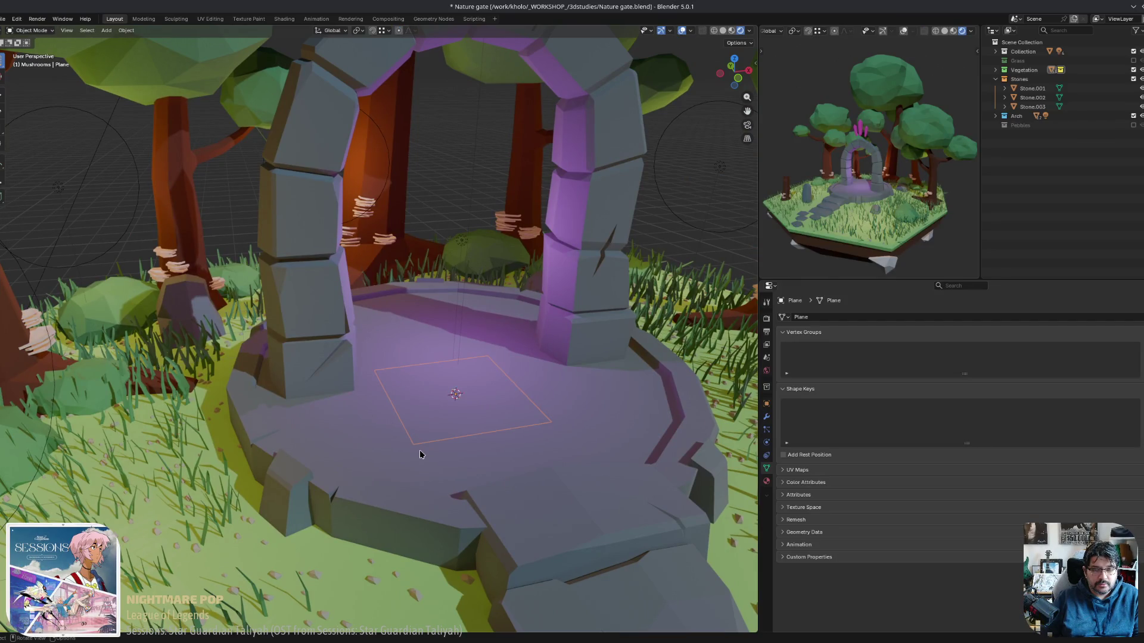
pyautogui.press('g')
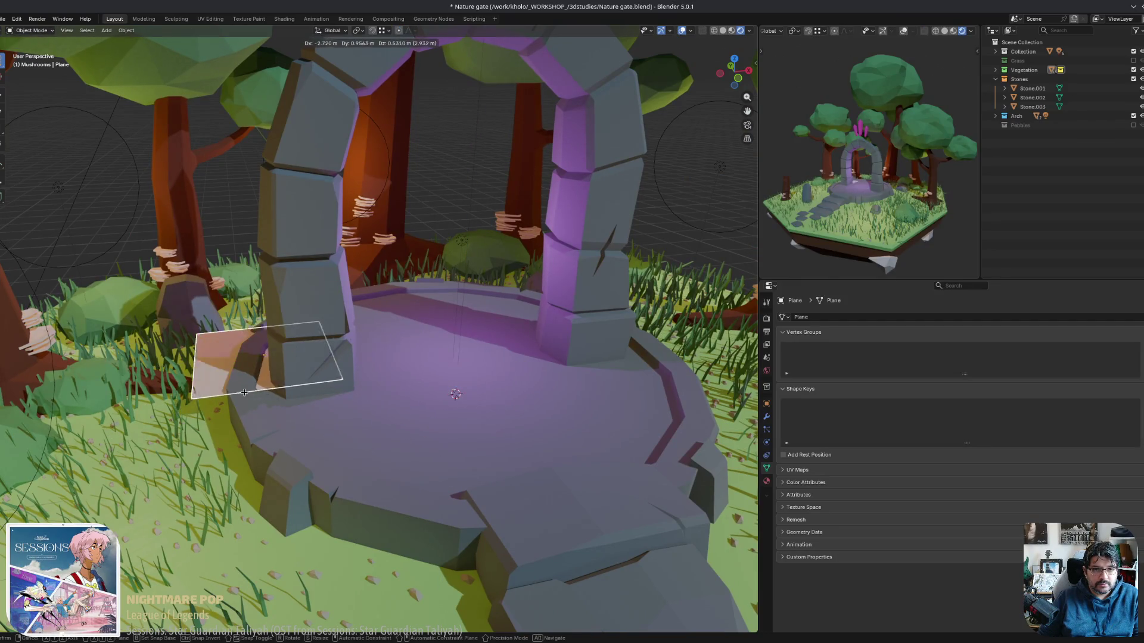
pyautogui.click(245, 393)
pyautogui.moveTo(244, 392); pyautogui.dragTo(357, 394, button='middle')
pyautogui.press('g')
pyautogui.click(458, 387)
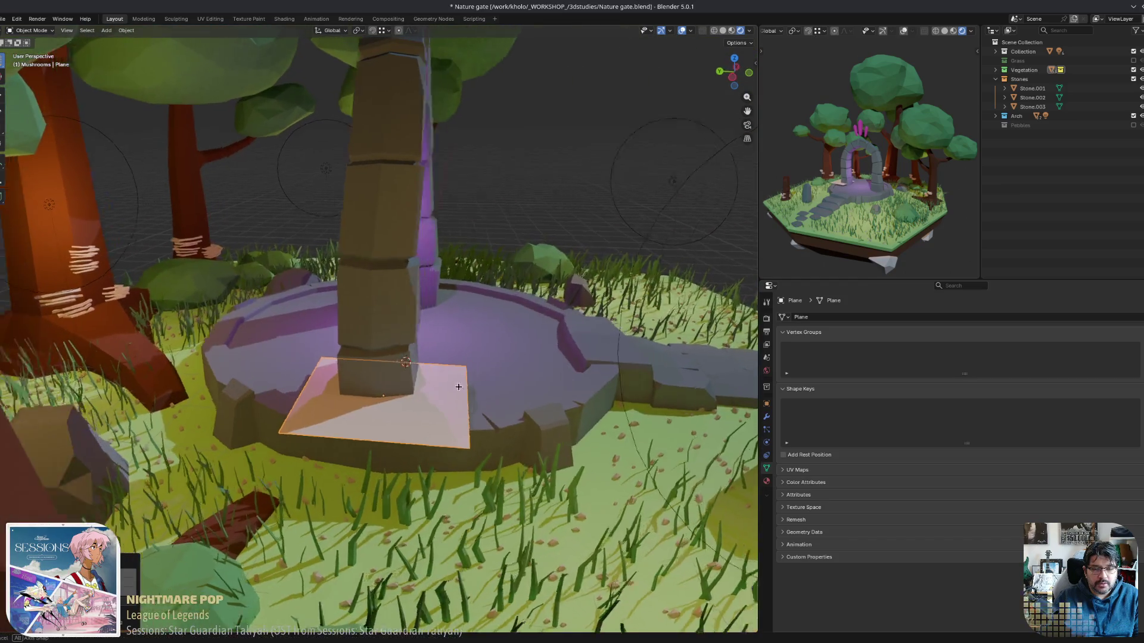
pyautogui.moveTo(458, 387)
pyautogui.mouseDown(button='middle')
pyautogui.moveTo(441, 389)
pyautogui.moveTo(454, 388)
pyautogui.mouseUp(button='middle')
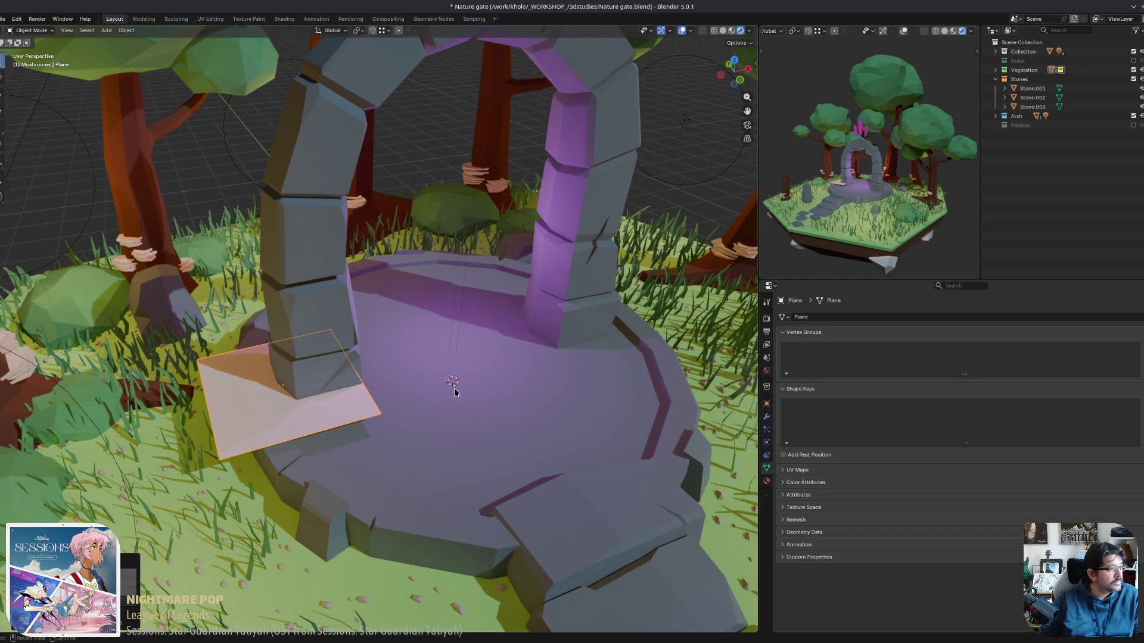
pyautogui.moveTo(430, 388); pyautogui.dragTo(391, 374, button='middle')
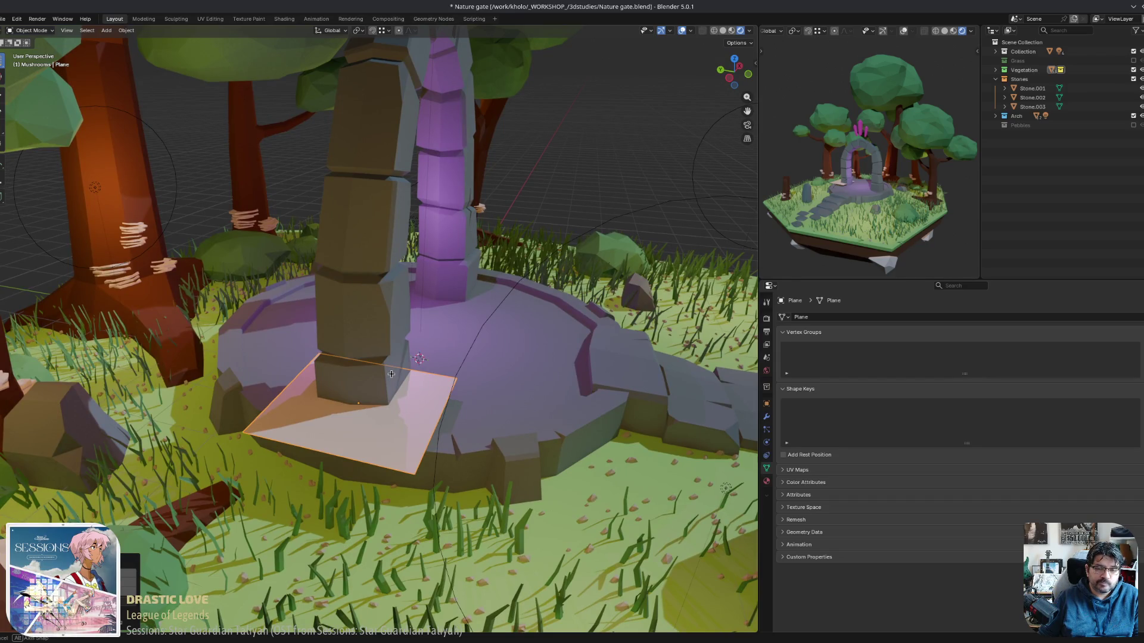
pyautogui.press('x')
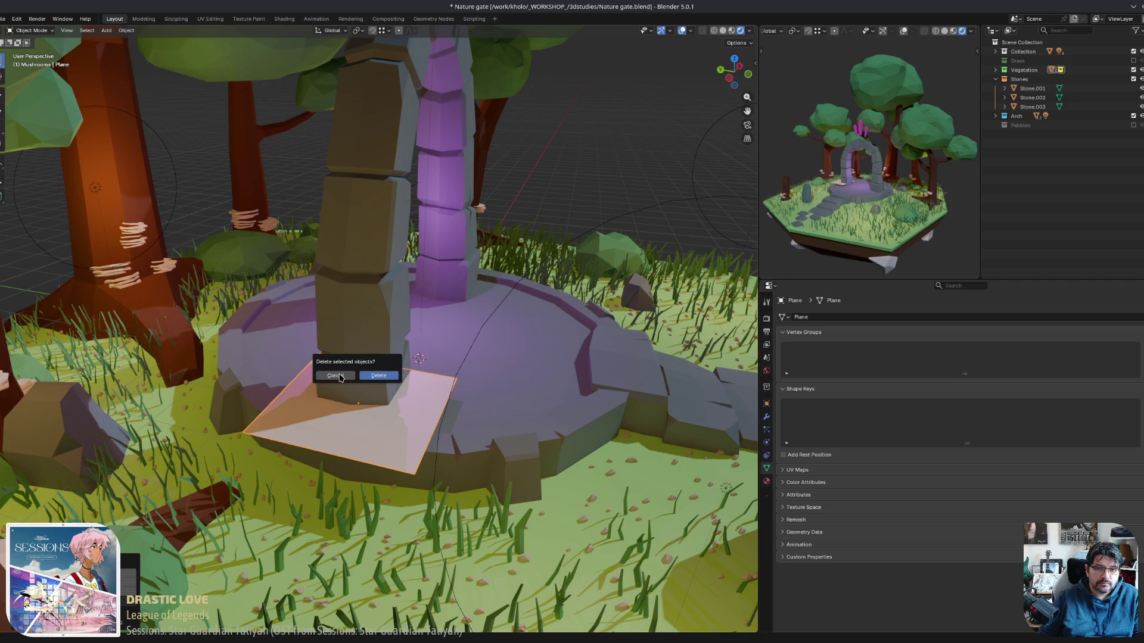
pyautogui.click(376, 377)
# Add a Bézier curve and move its points with proportional editing toward the pillar.
pyautogui.hotkey('shift', 'a')
pyautogui.moveTo(395, 467)
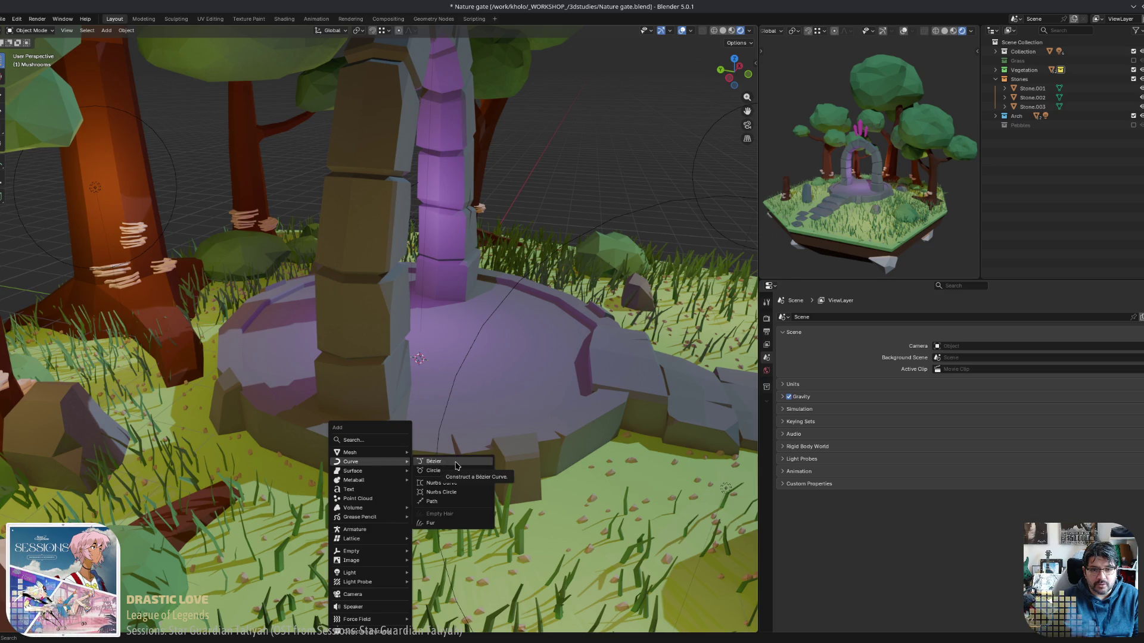
pyautogui.click(457, 465)
pyautogui.moveTo(456, 465)
pyautogui.mouseDown(button='middle')
pyautogui.moveTo(438, 486)
pyautogui.moveTo(503, 500)
pyautogui.mouseUp(button='middle')
pyautogui.press('Tab')
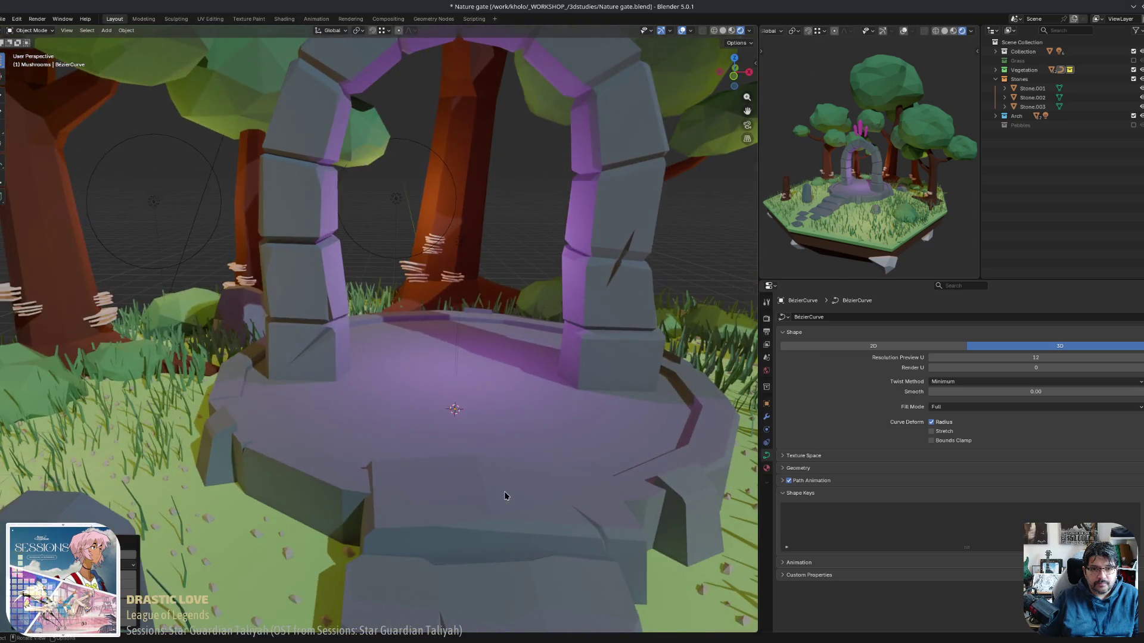
pyautogui.press('g')
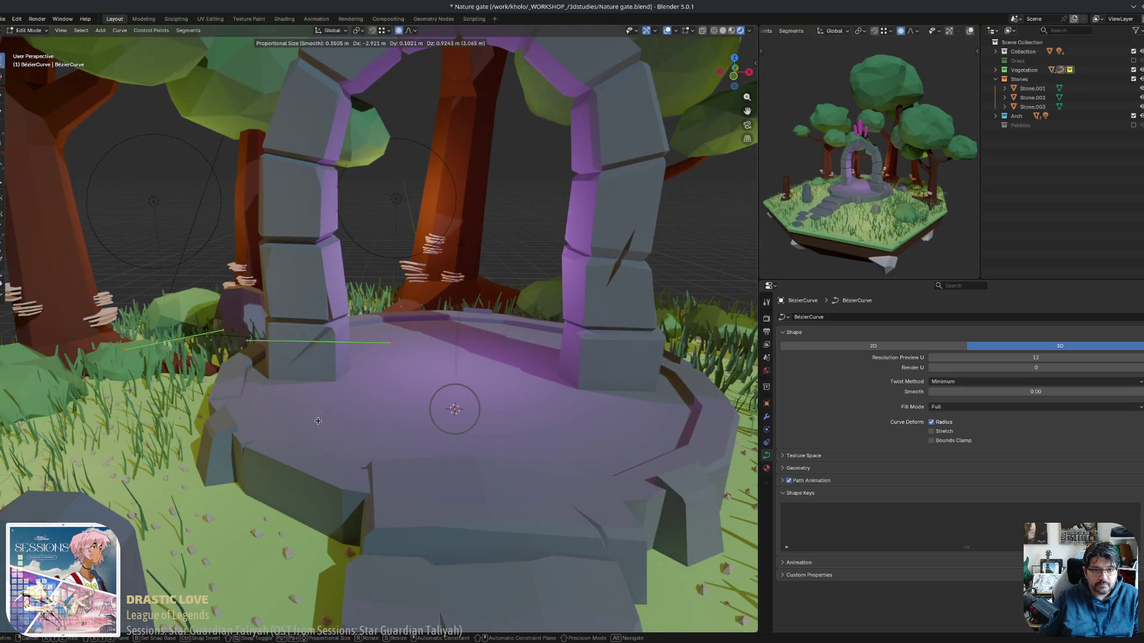
pyautogui.click(286, 398)
pyautogui.moveTo(286, 398)
pyautogui.mouseDown(button='middle')
pyautogui.moveTo(360, 326)
pyautogui.moveTo(328, 344)
pyautogui.moveTo(230, 458)
pyautogui.moveTo(345, 453)
pyautogui.moveTo(528, 158)
pyautogui.mouseUp(button='middle')
# Drop a curve point to the arch floor, then subdivide twice and place the new point beside the pillar.
pyautogui.press('g')
pyautogui.click(224, 465)
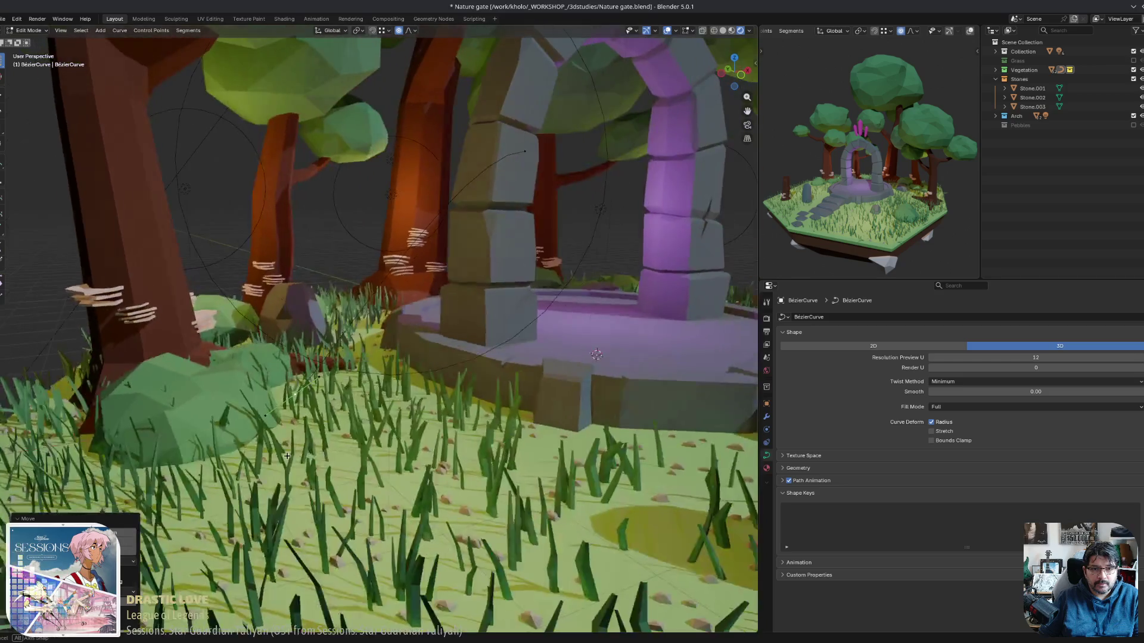
pyautogui.press('o')
pyautogui.rightClick(528, 159)
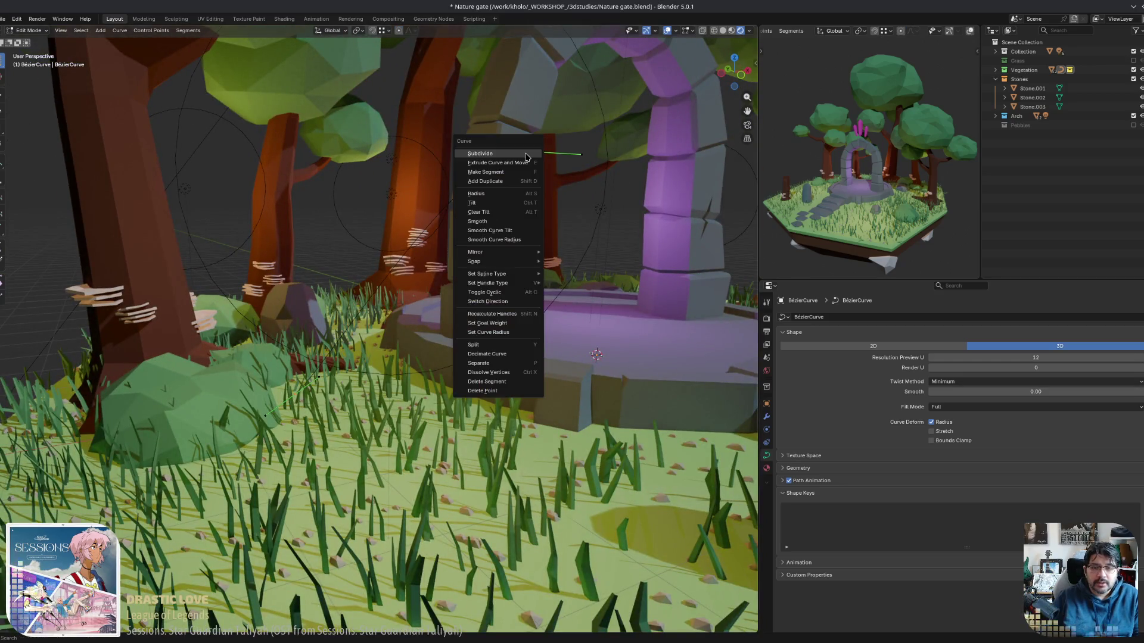
pyautogui.click(495, 164)
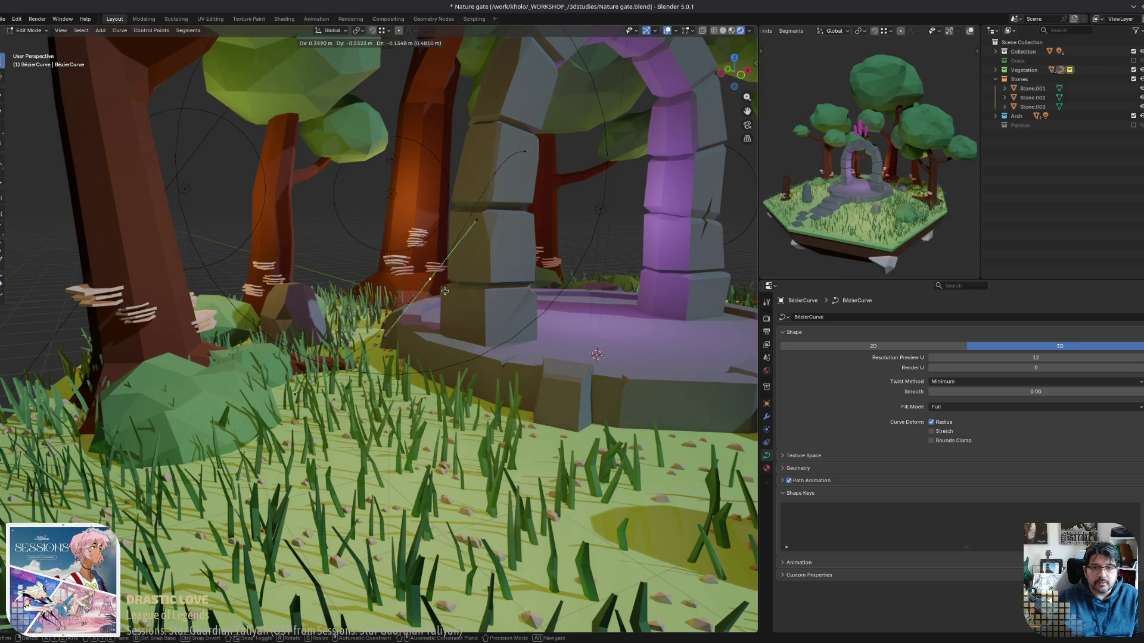
pyautogui.moveTo(524, 179)
pyautogui.mouseDown(button='middle')
pyautogui.moveTo(581, 344)
pyautogui.moveTo(411, 468)
pyautogui.mouseUp(button='middle')
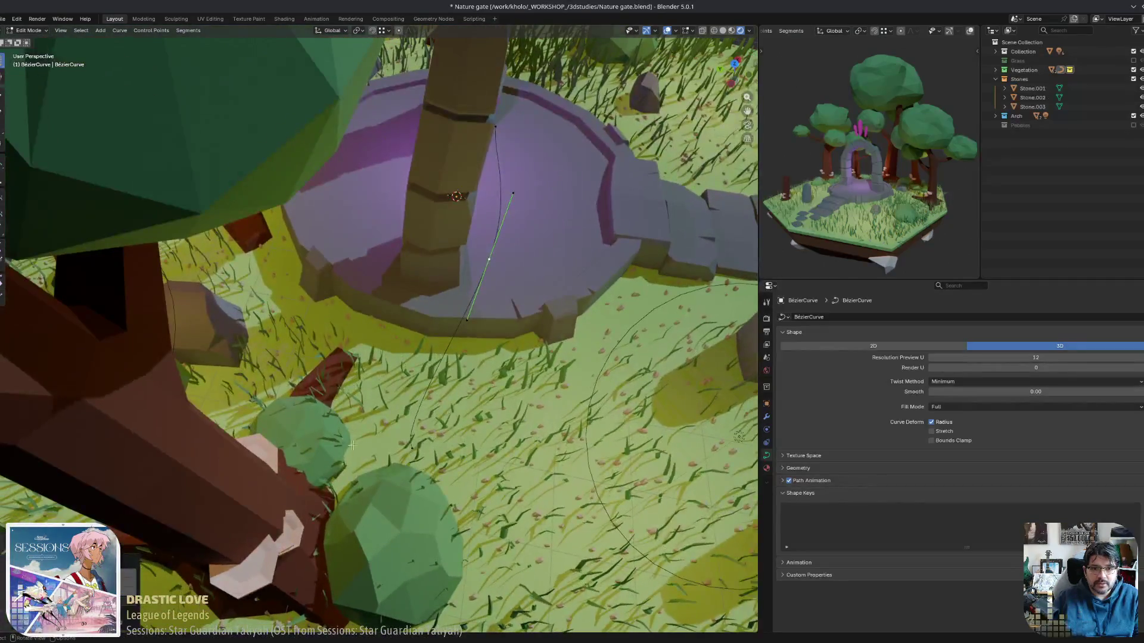
pyautogui.rightClick(442, 420)
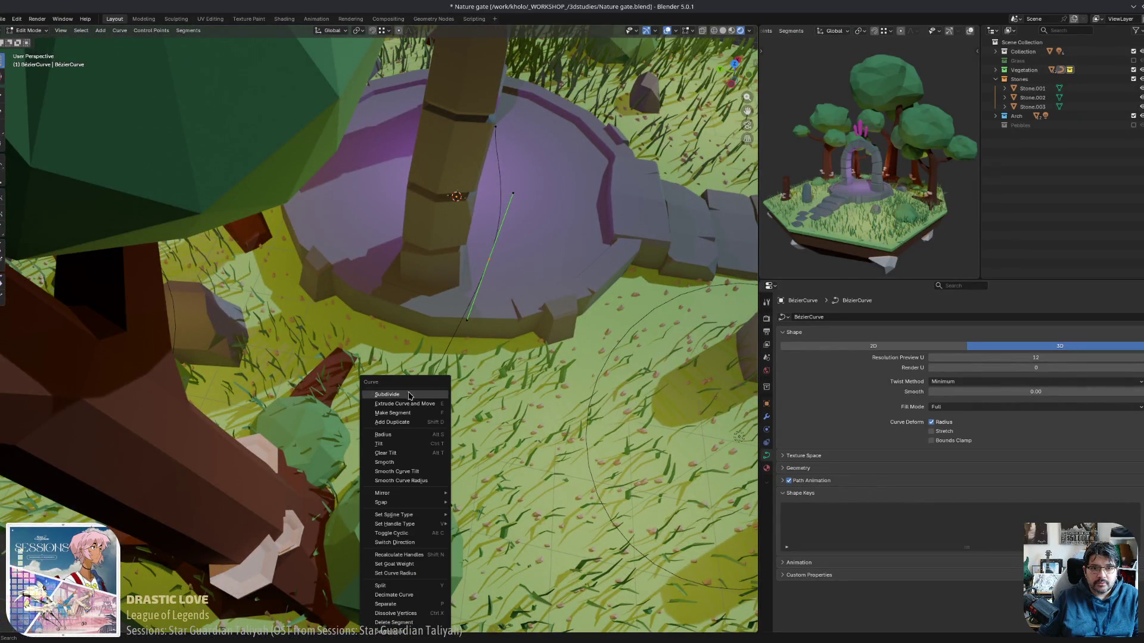
pyautogui.click(408, 396)
pyautogui.press('g')
pyautogui.click(472, 369)
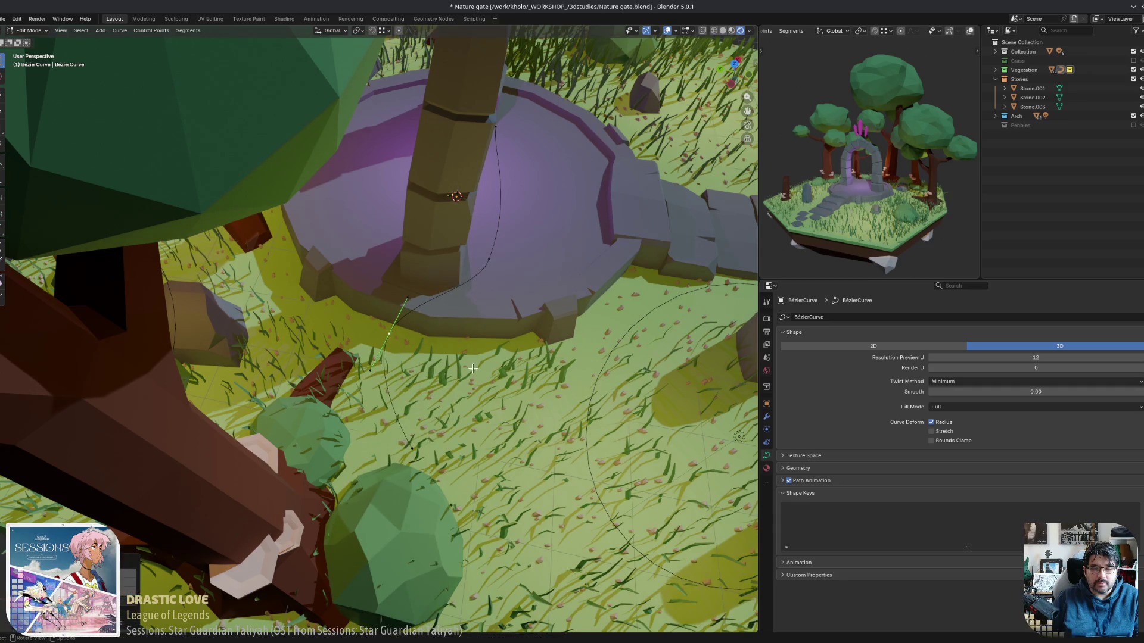
pyautogui.moveTo(472, 369); pyautogui.dragTo(442, 423, button='middle')
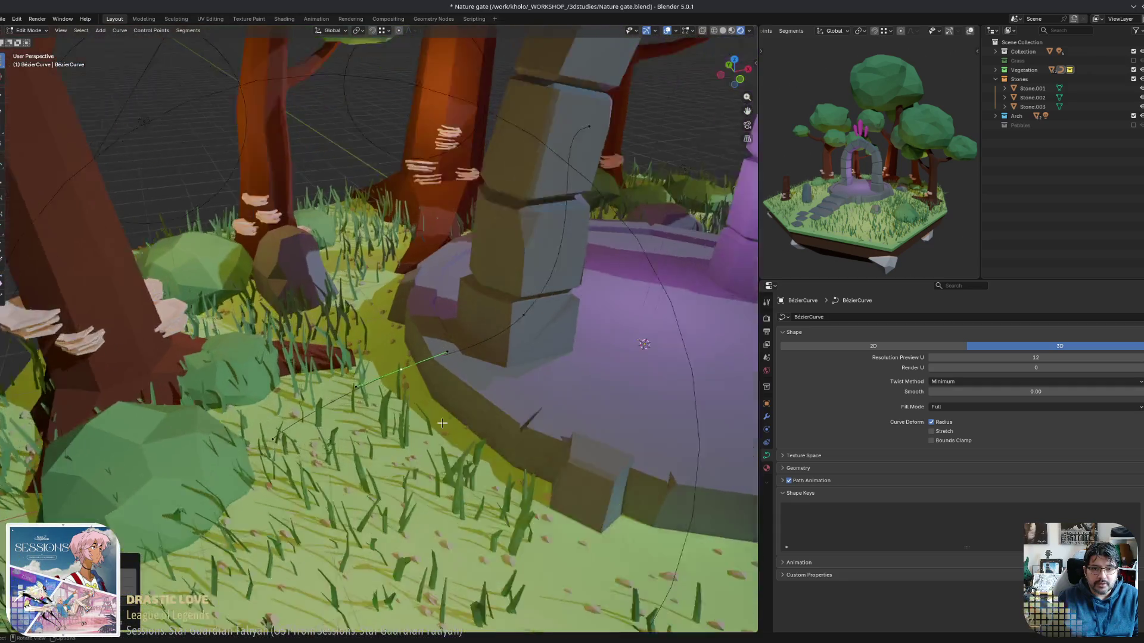
pyautogui.scroll(2, 443, 423)
pyautogui.moveTo(556, 288); pyautogui.dragTo(505, 264, button='middle')
# Extrude a new segment up the pillar, rotate the end handle, and return to Object Mode.
pyautogui.press('e')
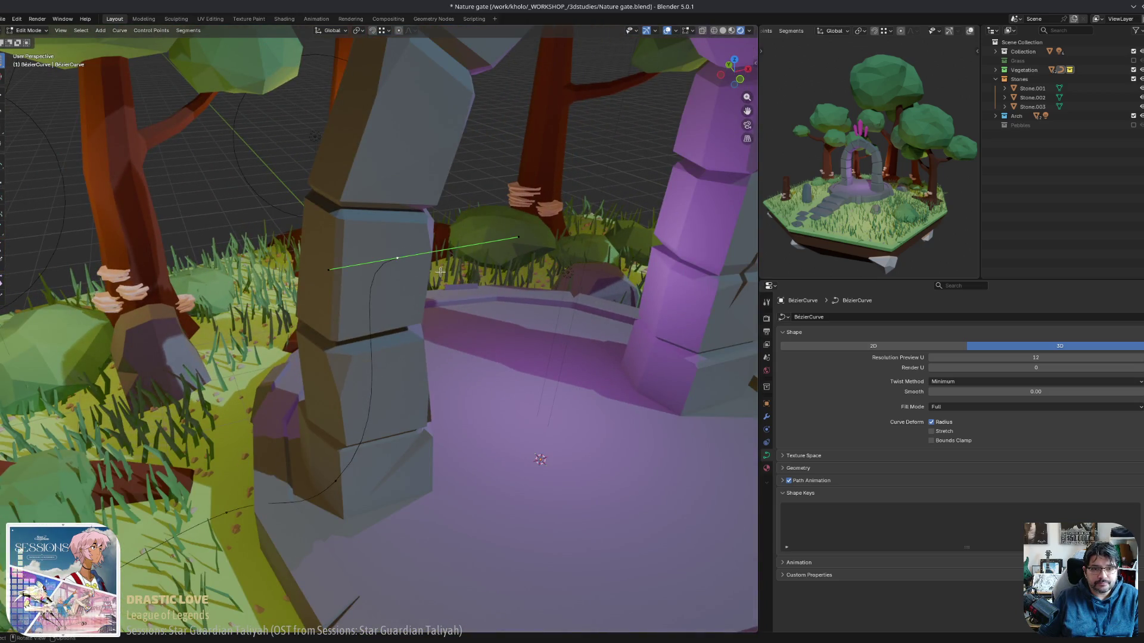
pyautogui.moveTo(417, 239)
pyautogui.keyDown('alt'); pyautogui.mouseDown(button='middle')
pyautogui.moveTo(459, 119)
pyautogui.moveTo(381, 194)
pyautogui.moveTo(465, 286)
pyautogui.moveTo(537, 328)
pyautogui.mouseUp(button='middle'); pyautogui.keyUp('alt')
pyautogui.click(463, 99)
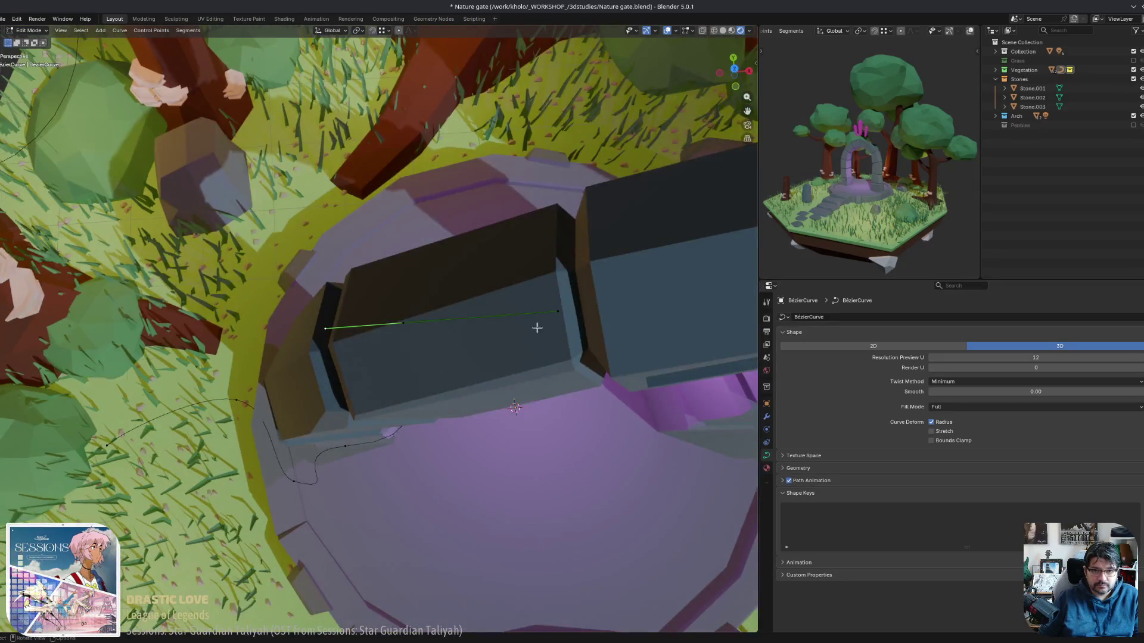
pyautogui.press('r')
pyautogui.click(467, 212)
pyautogui.press('Tab')
pyautogui.moveTo(468, 211)
pyautogui.mouseDown(button='middle')
pyautogui.moveTo(453, 232)
pyautogui.moveTo(477, 262)
pyautogui.mouseUp(button='middle')
pyautogui.moveTo(653, 475); pyautogui.dragTo(410, 400, button='middle')
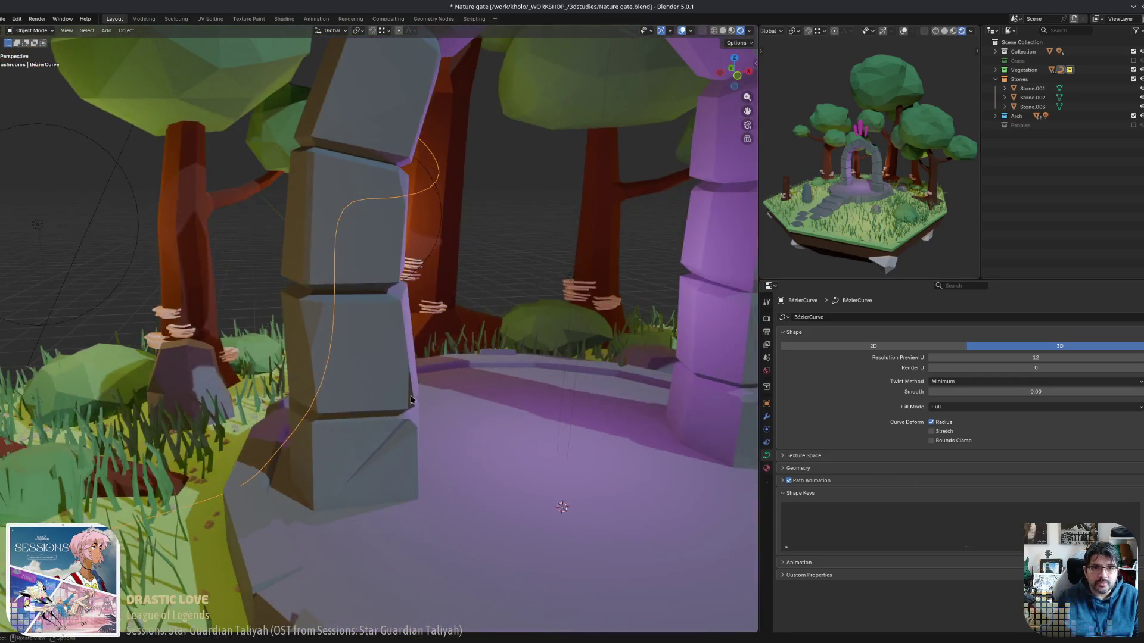
# Give the vine curve 0.011 m bevel depth, bevel resolution 0 and preview resolution U 4.
pyautogui.click(782, 469)
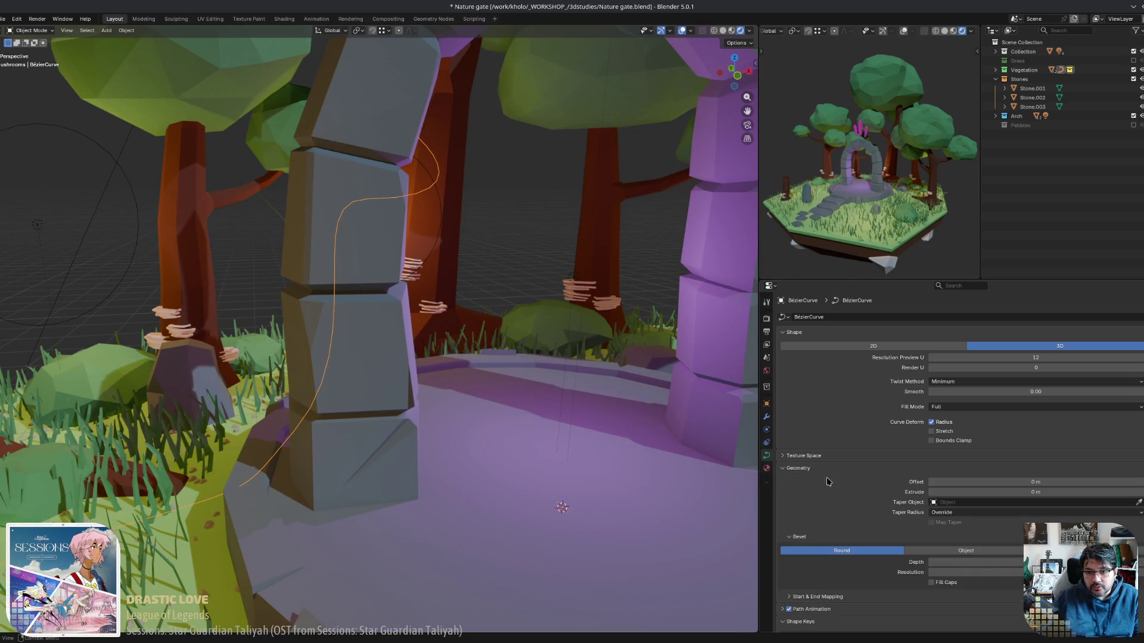
pyautogui.scroll(-2, 808, 511)
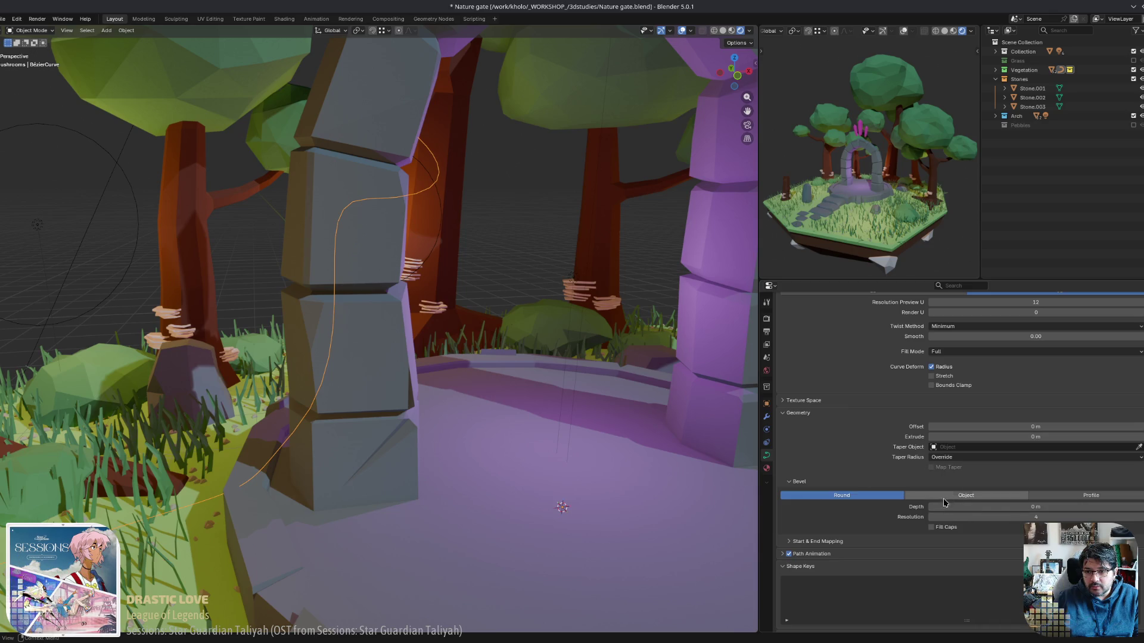
pyautogui.moveTo(954, 507); pyautogui.dragTo(1001, 509)
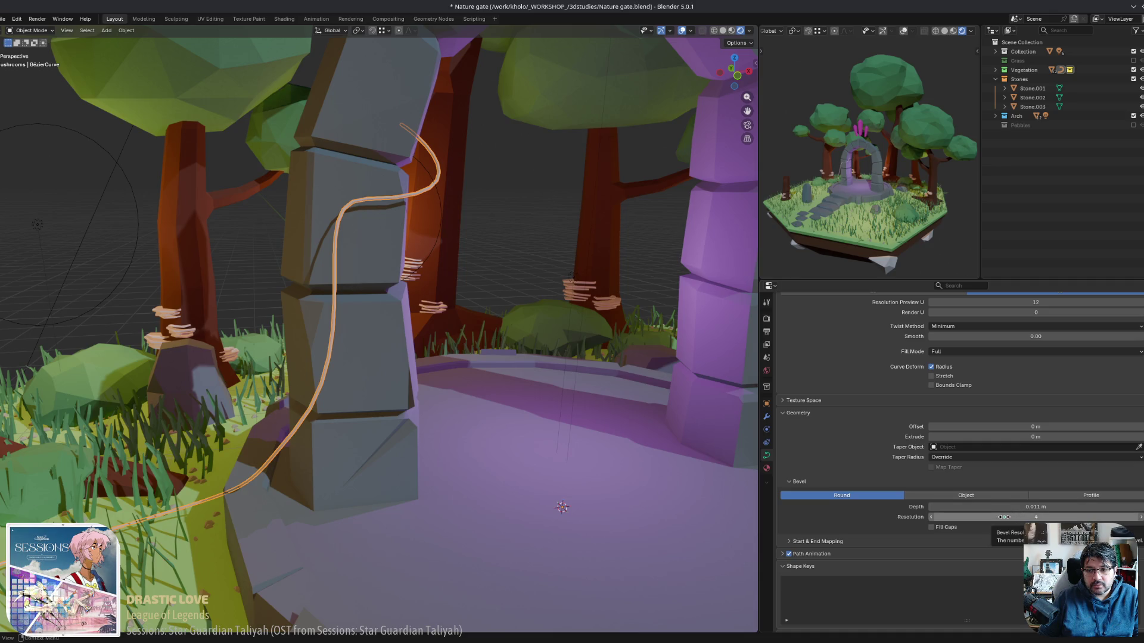
pyautogui.moveTo(1003, 517); pyautogui.dragTo(994, 518)
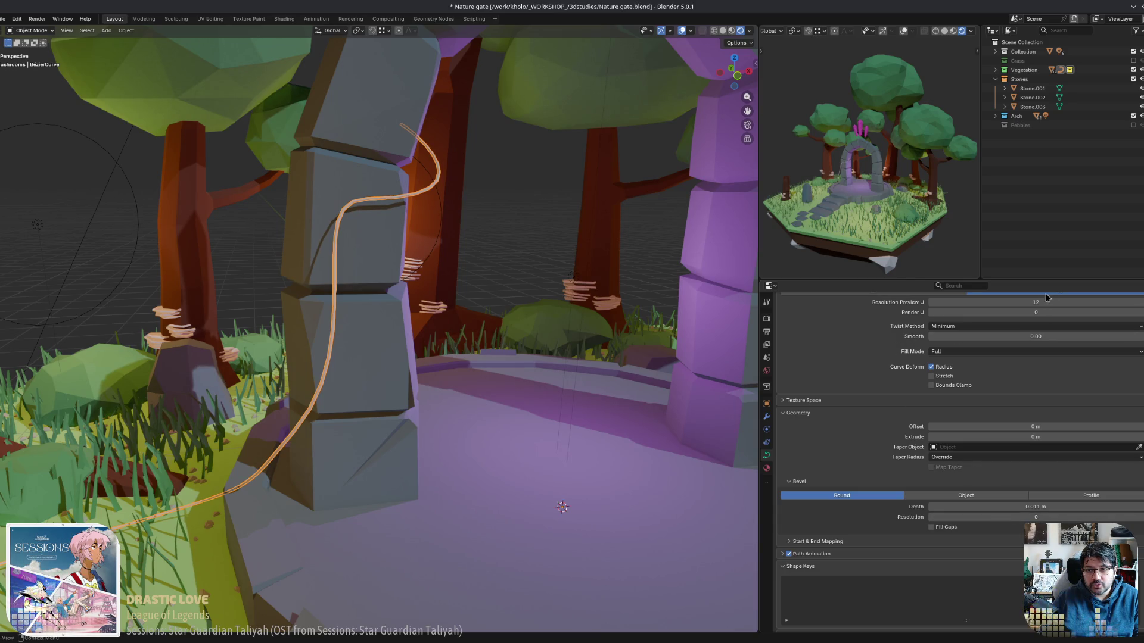
pyautogui.moveTo(965, 302)
pyautogui.mouseDown()
pyautogui.moveTo(929, 302)
pyautogui.moveTo(942, 302)
pyautogui.mouseUp()
pyautogui.moveTo(497, 409)
pyautogui.mouseDown(button='middle')
pyautogui.moveTo(475, 398)
pyautogui.moveTo(453, 411)
pyautogui.moveTo(468, 410)
pyautogui.mouseUp(button='middle')
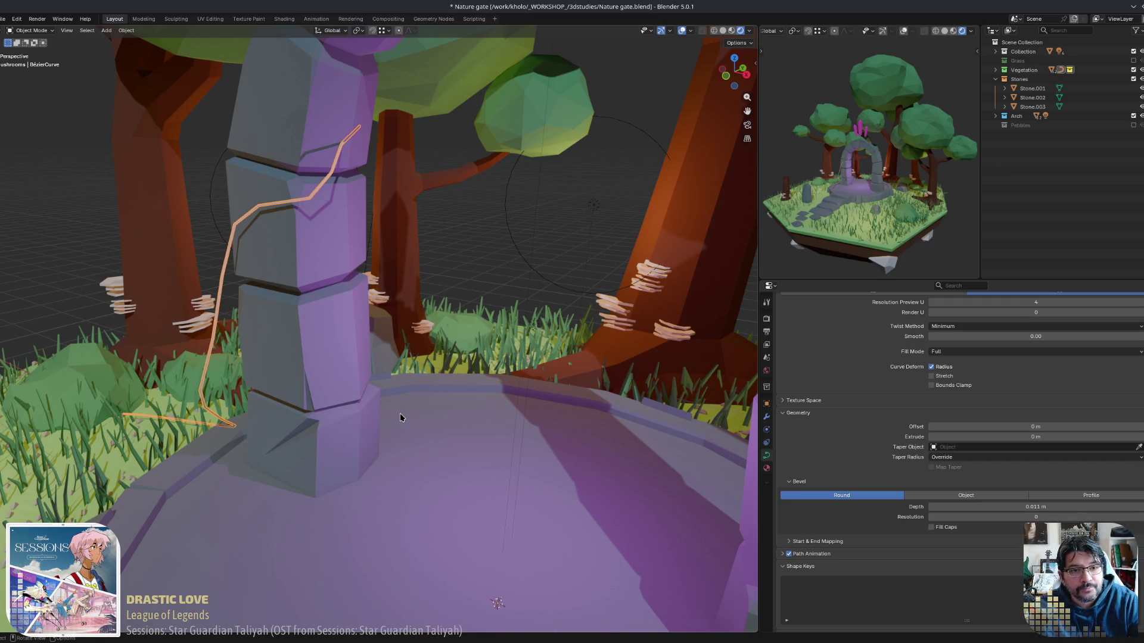
# Reset the point radius to 1.000, then move handles and rotate a point to bend the lower vine.
pyautogui.moveTo(327, 324)
pyautogui.mouseDown(button='middle')
pyautogui.moveTo(408, 377)
pyautogui.moveTo(253, 481)
pyautogui.mouseUp(button='middle')
pyautogui.press('Tab')
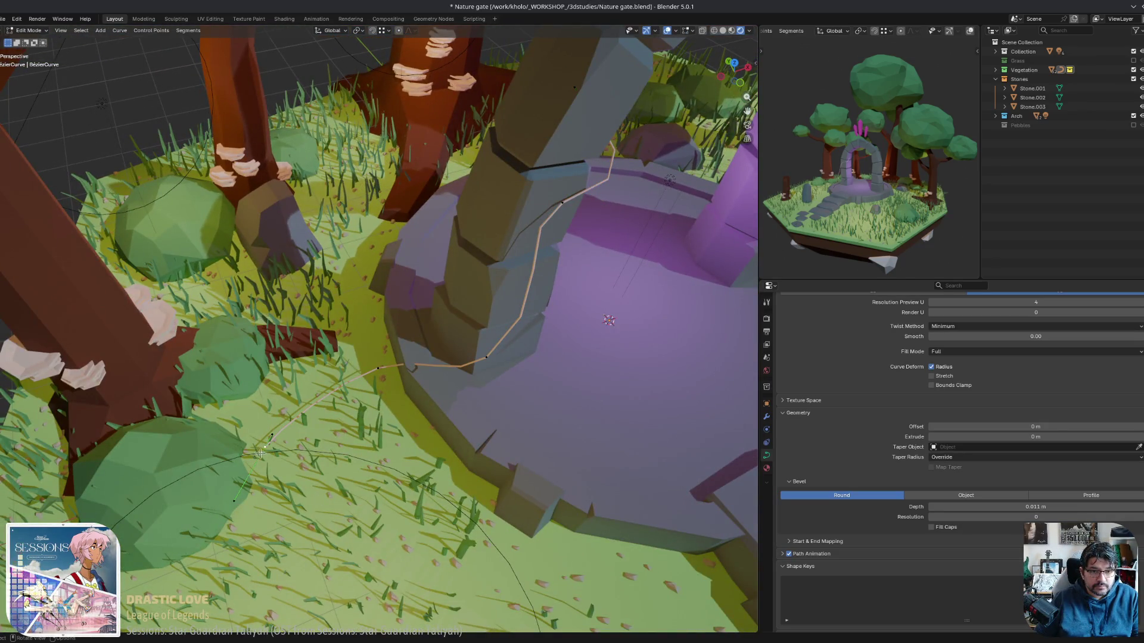
pyautogui.press('n')
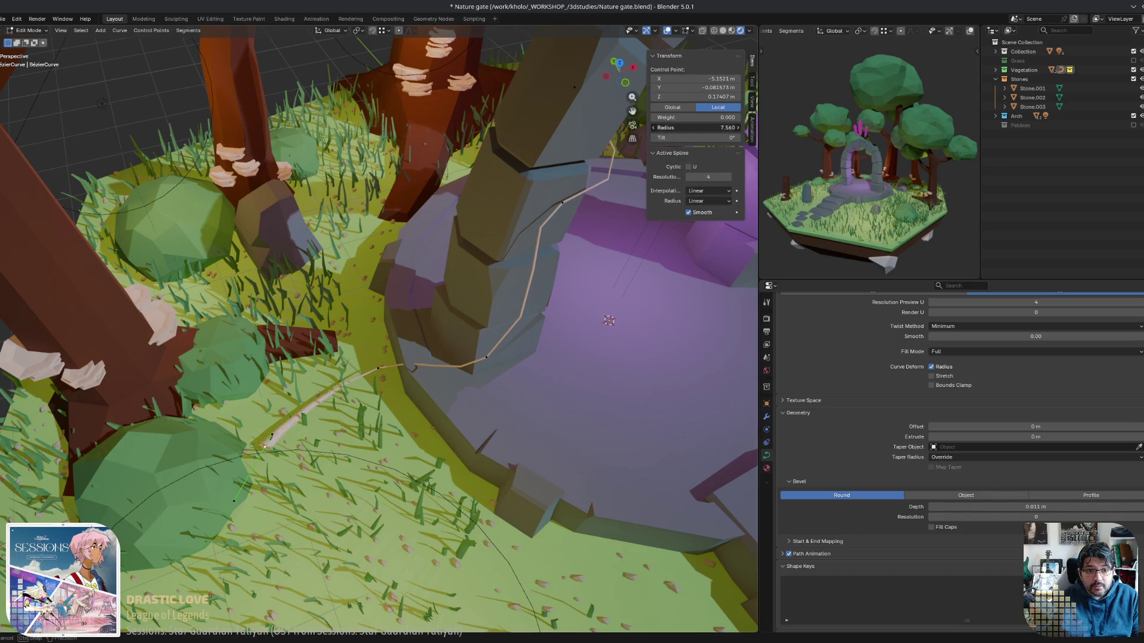
pyautogui.press('Escape')
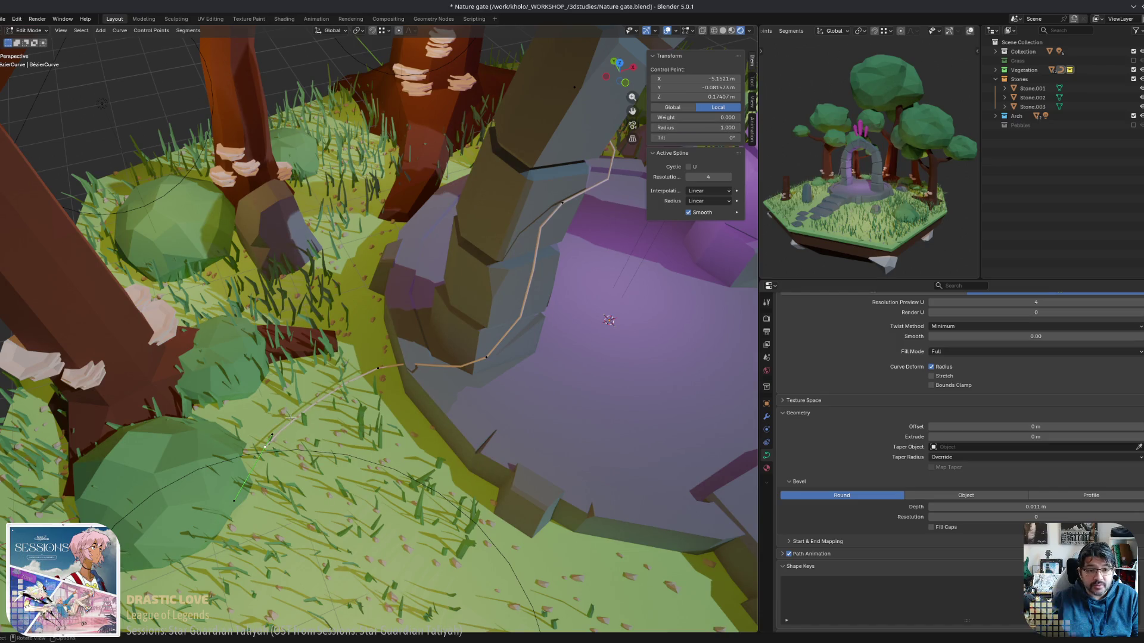
pyautogui.click(268, 447)
pyautogui.press('g')
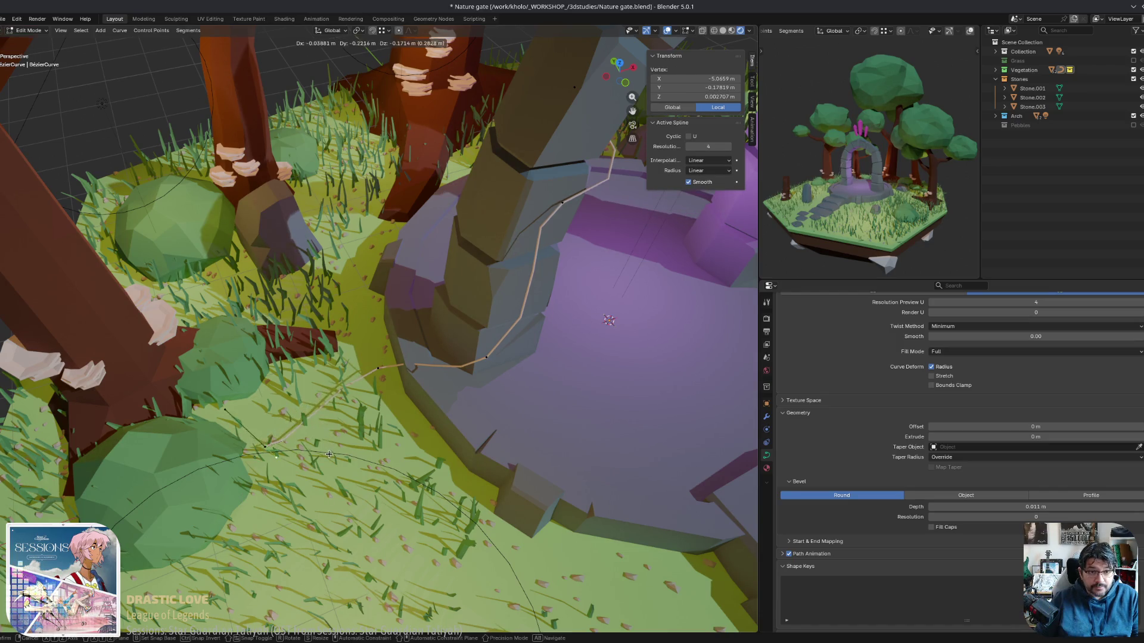
pyautogui.click(330, 447)
pyautogui.moveTo(330, 446); pyautogui.dragTo(427, 546, button='middle')
pyautogui.press('g')
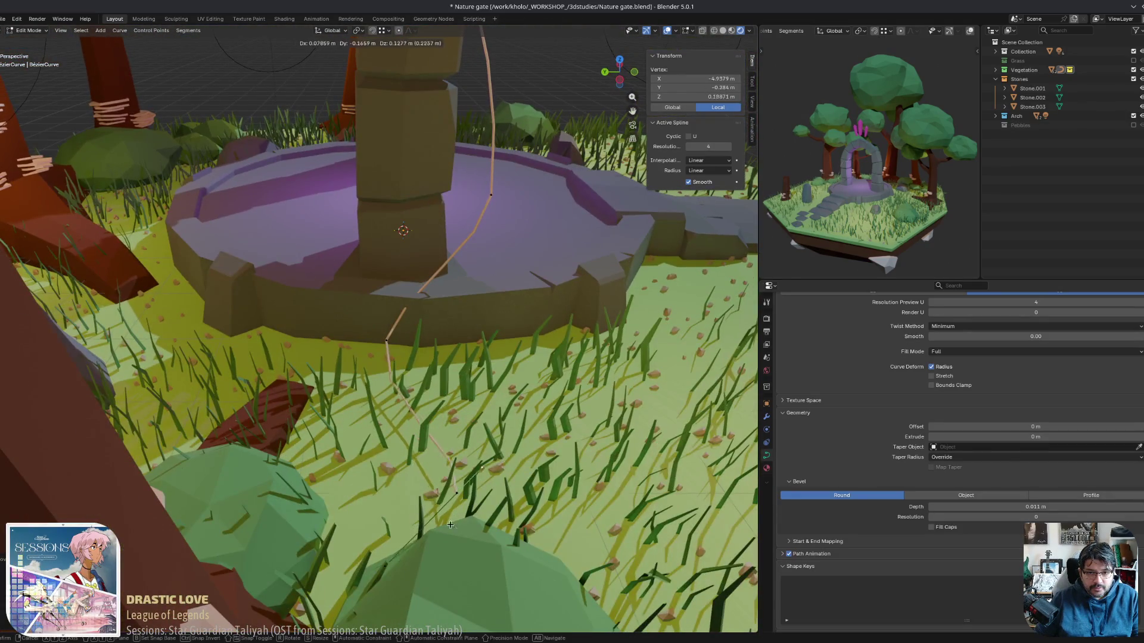
pyautogui.click(429, 535)
pyautogui.click(456, 495)
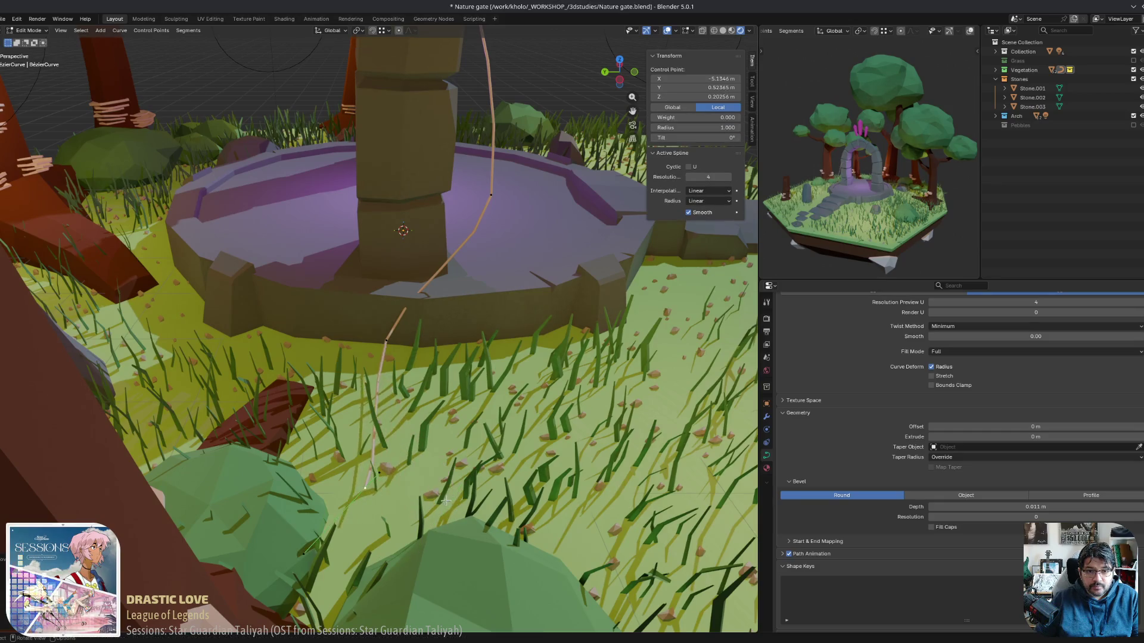
pyautogui.moveTo(456, 494); pyautogui.dragTo(412, 476, button='middle')
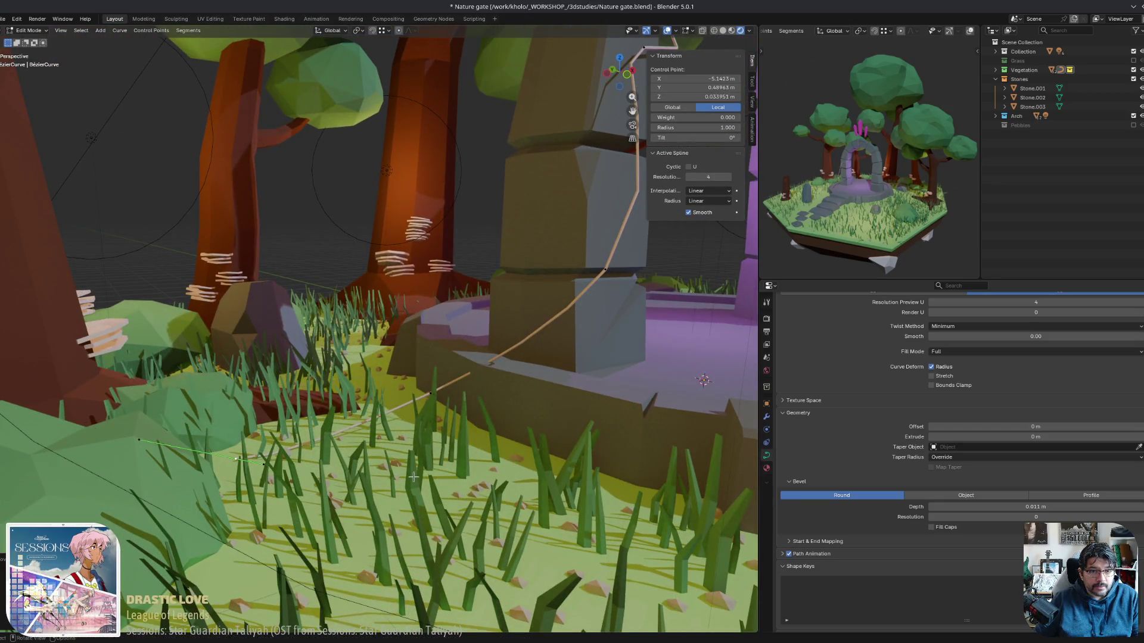
pyautogui.press('r')
pyautogui.moveTo(269, 469)
pyautogui.mouseDown(button='middle')
pyautogui.moveTo(309, 432)
pyautogui.moveTo(351, 513)
pyautogui.mouseUp(button='middle')
pyautogui.click(297, 413)
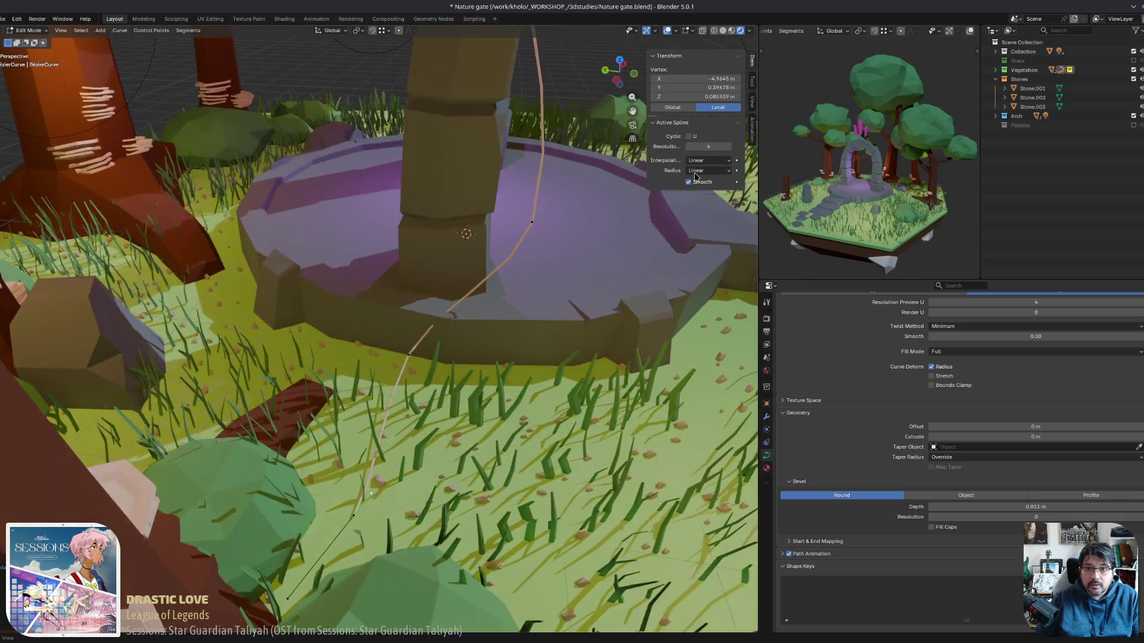
# Raise the point radius at the vine's bottom end and partway up to thicken its base.
pyautogui.click(351, 513)
pyautogui.hotkey('alt', 's')
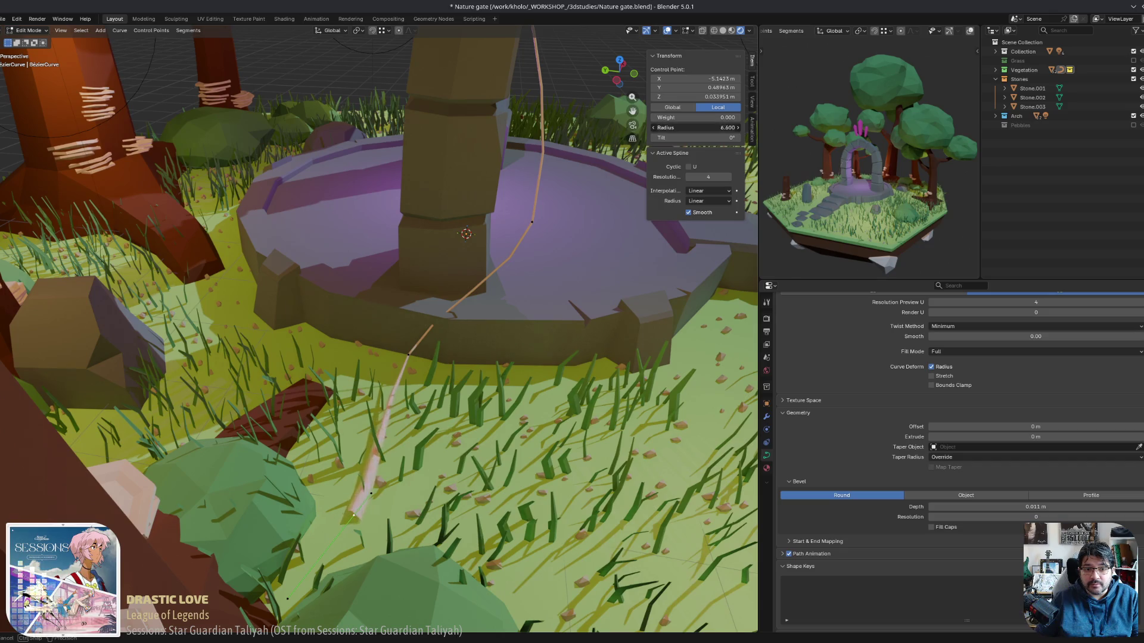
pyautogui.moveTo(522, 269); pyautogui.dragTo(471, 402, button='middle')
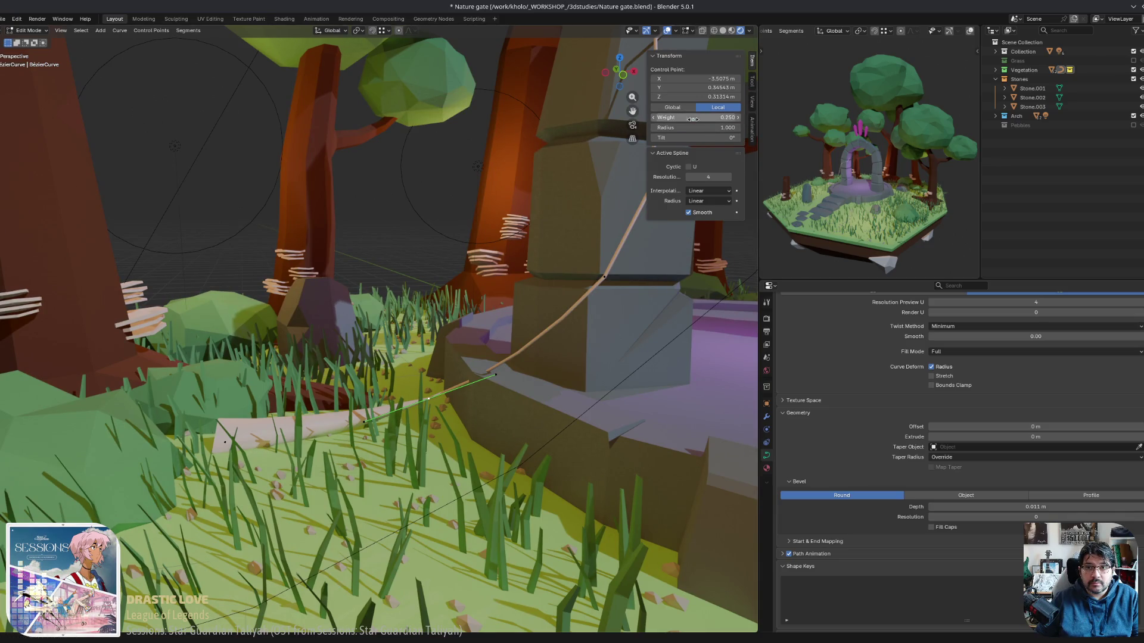
pyautogui.moveTo(693, 127); pyautogui.dragTo(724, 128)
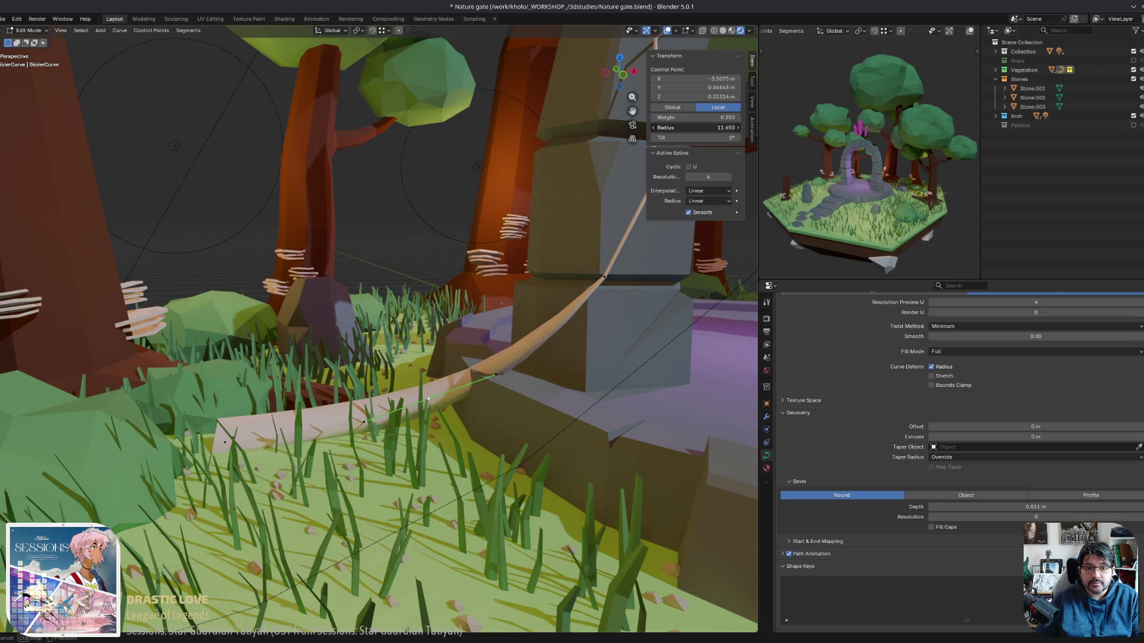
pyautogui.moveTo(536, 334); pyautogui.dragTo(442, 344, button='middle')
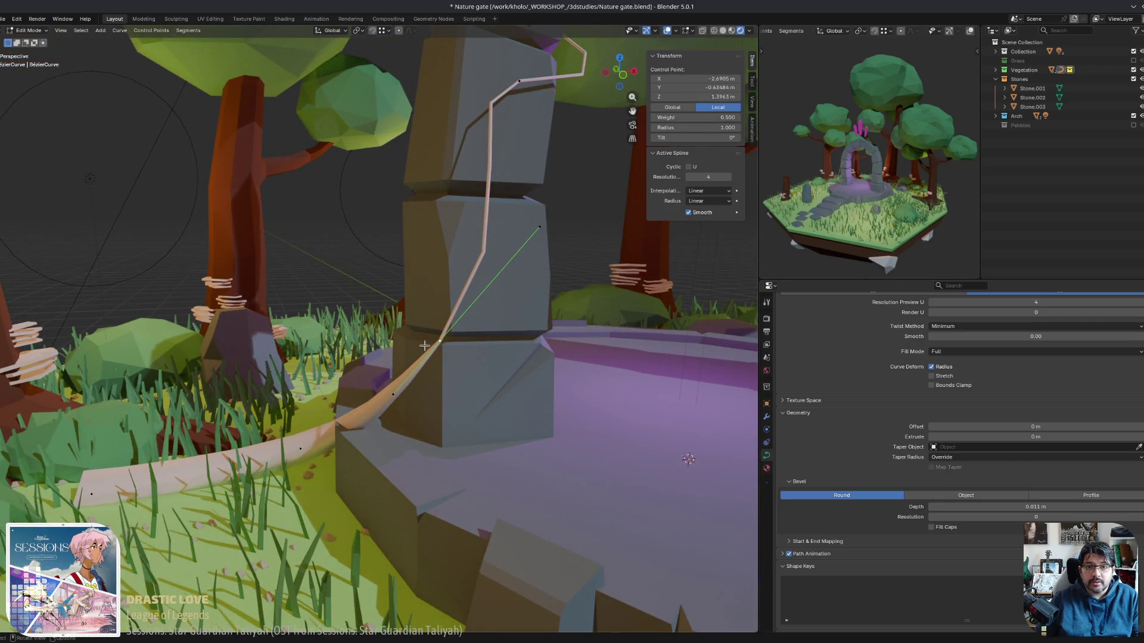
pyautogui.moveTo(685, 128); pyautogui.dragTo(697, 127)
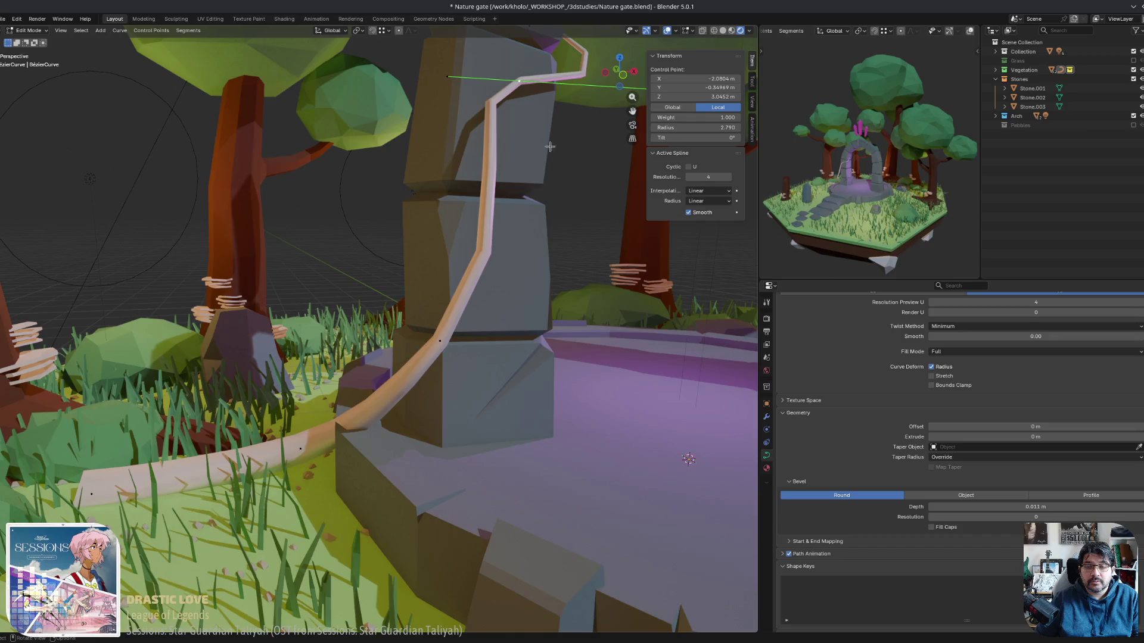
pyautogui.moveTo(549, 147)
pyautogui.mouseDown(button='middle')
pyautogui.moveTo(552, 420)
pyautogui.moveTo(562, 299)
pyautogui.moveTo(459, 480)
pyautogui.moveTo(394, 448)
pyautogui.mouseUp(button='middle')
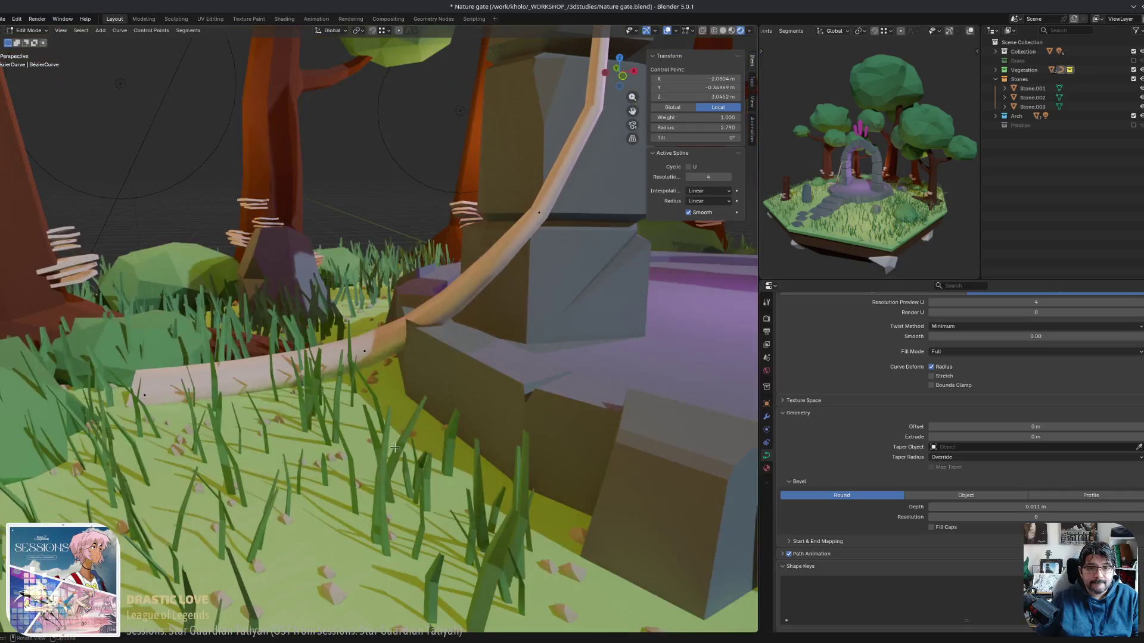
pyautogui.moveTo(364, 357); pyautogui.dragTo(351, 280, button='middle')
# Reposition a vine point and adjust handles near the base so the vine rises from the grass.
pyautogui.click(401, 346)
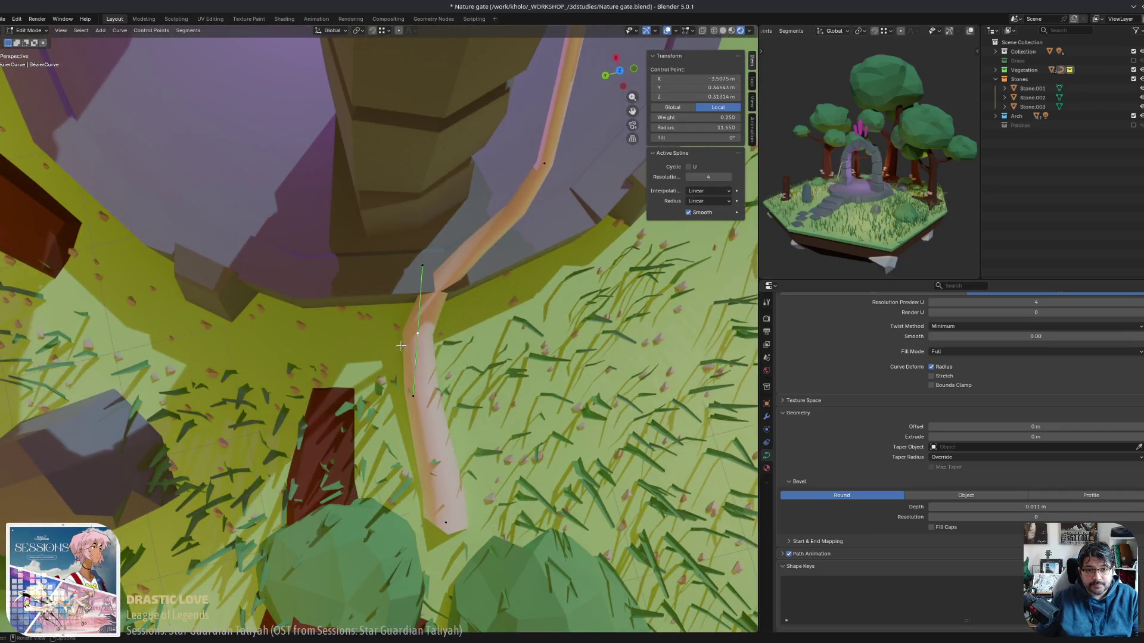
pyautogui.press('g')
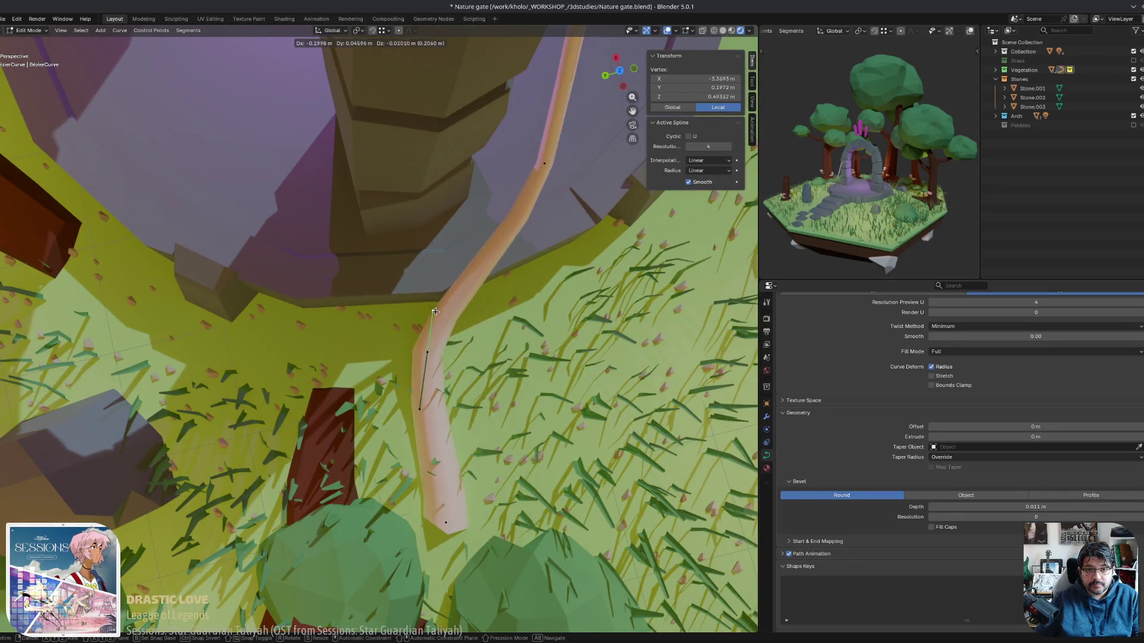
pyautogui.click(512, 214)
pyautogui.rightClick(549, 165)
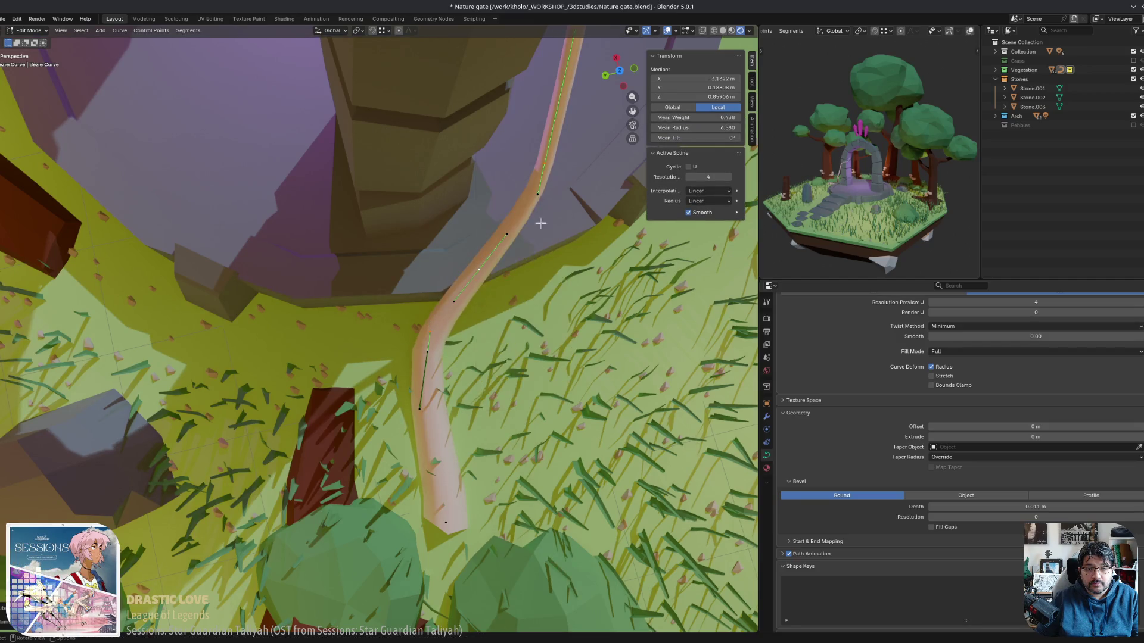
pyautogui.click(529, 292)
pyautogui.moveTo(540, 223)
pyautogui.mouseDown(button='middle')
pyautogui.moveTo(473, 211)
pyautogui.moveTo(302, 370)
pyautogui.mouseUp(button='middle')
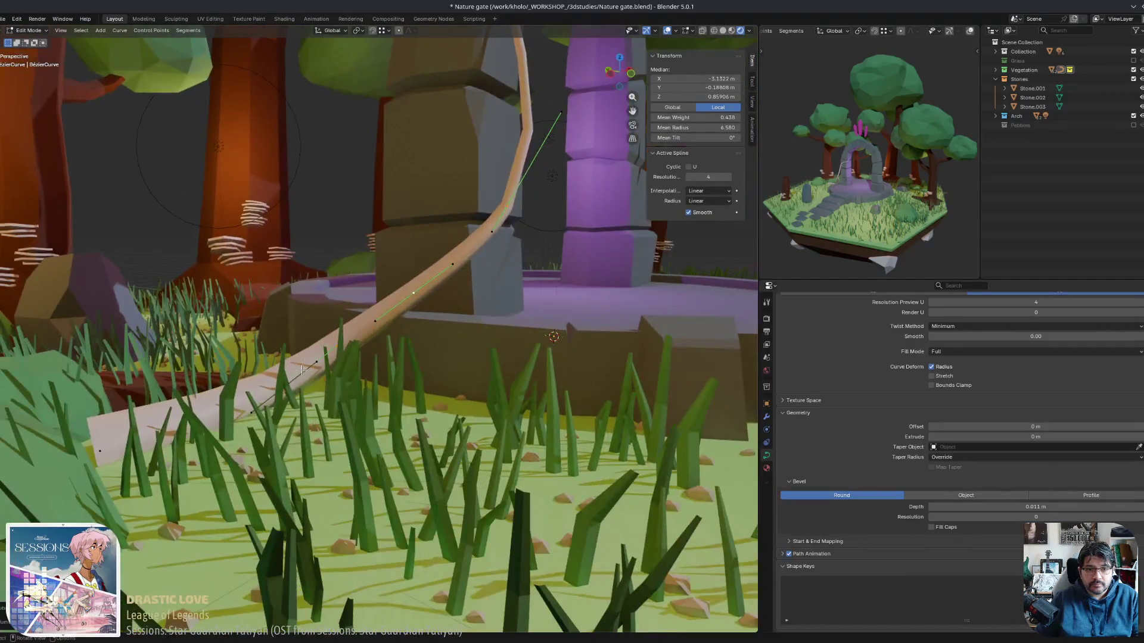
pyautogui.click(342, 344)
pyautogui.moveTo(342, 345)
pyautogui.mouseDown()
pyautogui.moveTo(321, 356)
pyautogui.moveTo(360, 358)
pyautogui.mouseUp()
pyautogui.click(339, 351)
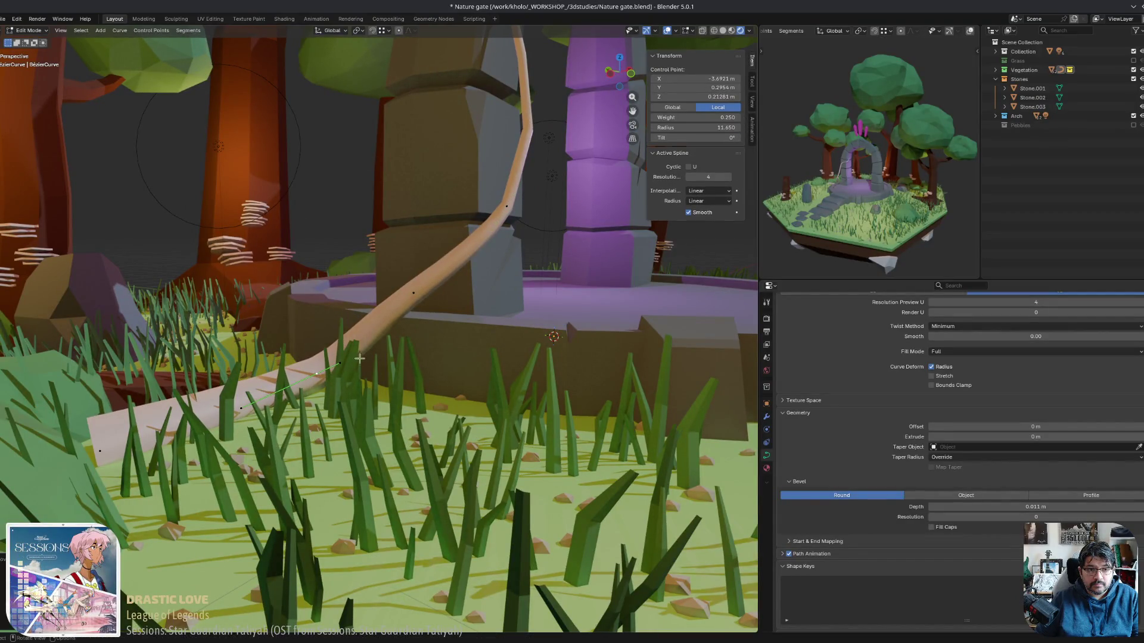
pyautogui.moveTo(435, 302); pyautogui.dragTo(456, 251, button='middle')
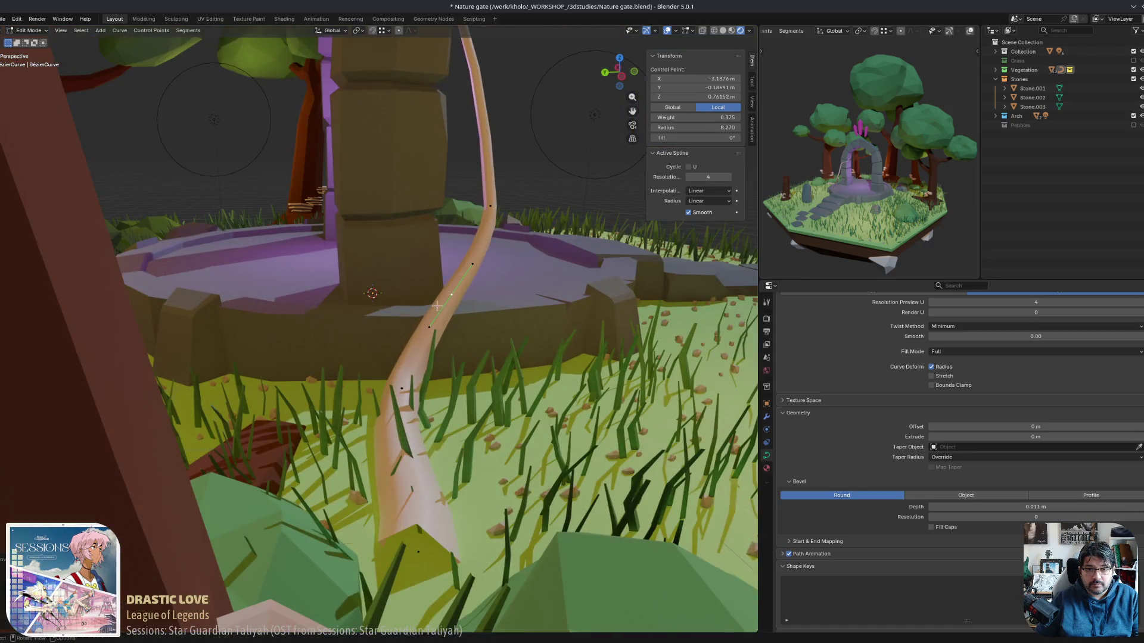
pyautogui.moveTo(442, 317)
pyautogui.mouseDown(button='middle')
pyautogui.moveTo(434, 345)
pyautogui.moveTo(424, 333)
pyautogui.mouseUp(button='middle')
pyautogui.moveTo(353, 323); pyautogui.dragTo(344, 307)
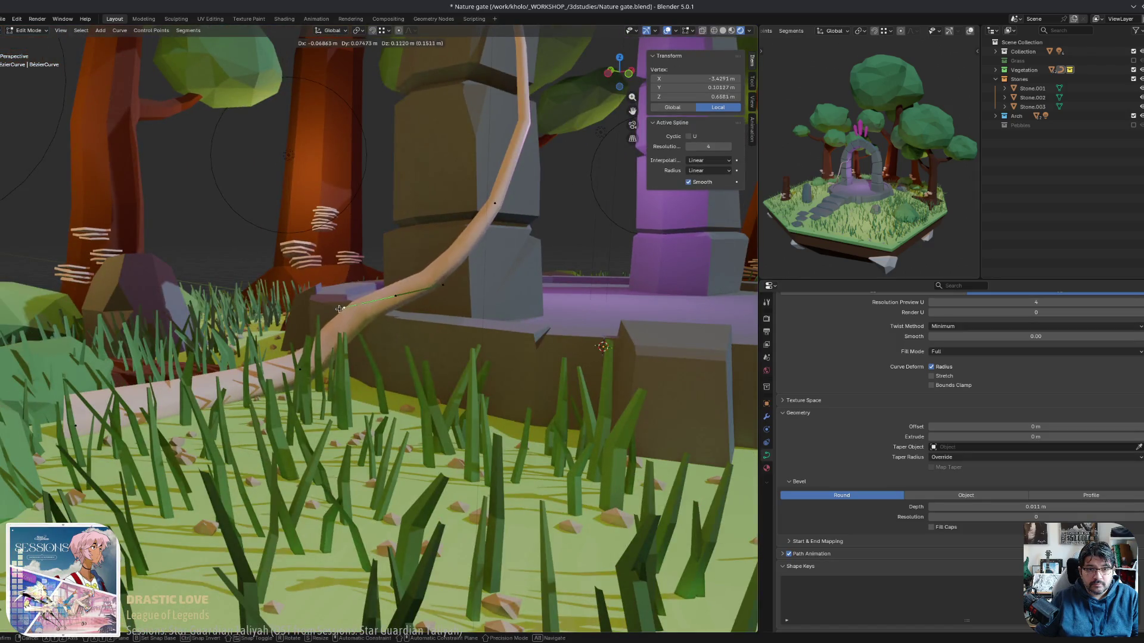
pyautogui.moveTo(443, 289)
pyautogui.mouseDown(button='middle')
pyautogui.moveTo(434, 319)
pyautogui.moveTo(409, 324)
pyautogui.moveTo(506, 257)
pyautogui.mouseUp(button='middle')
# Move the vine point onto the stone ring and shift a nearby handle.
pyautogui.click(530, 294)
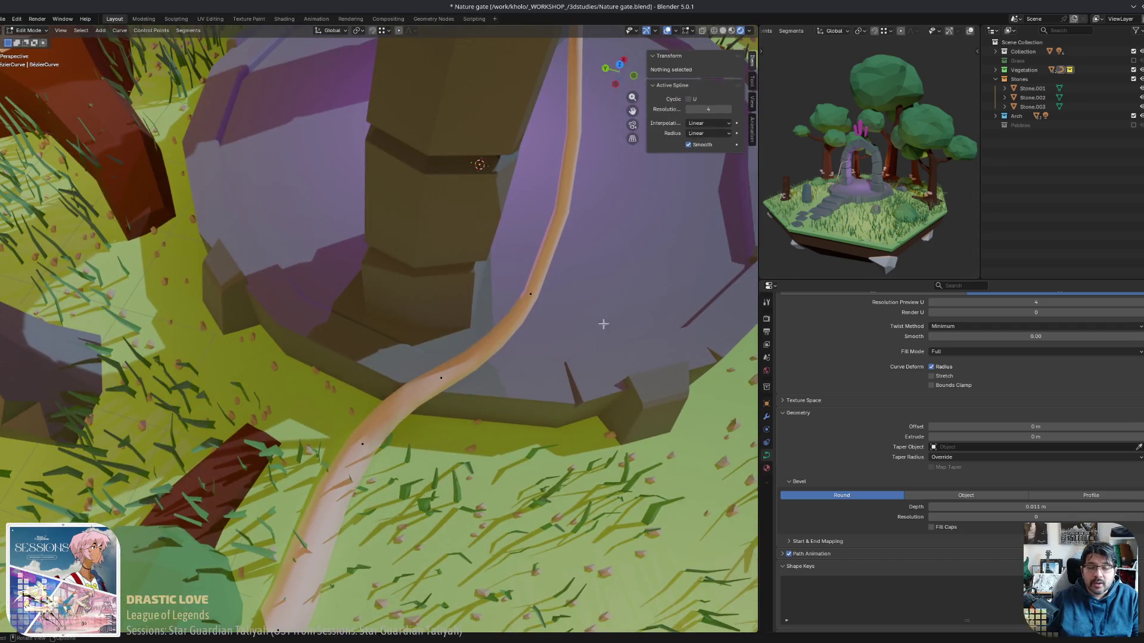
pyautogui.press('g')
pyautogui.moveTo(551, 310); pyautogui.dragTo(551, 299, button='middle')
pyautogui.click(559, 304)
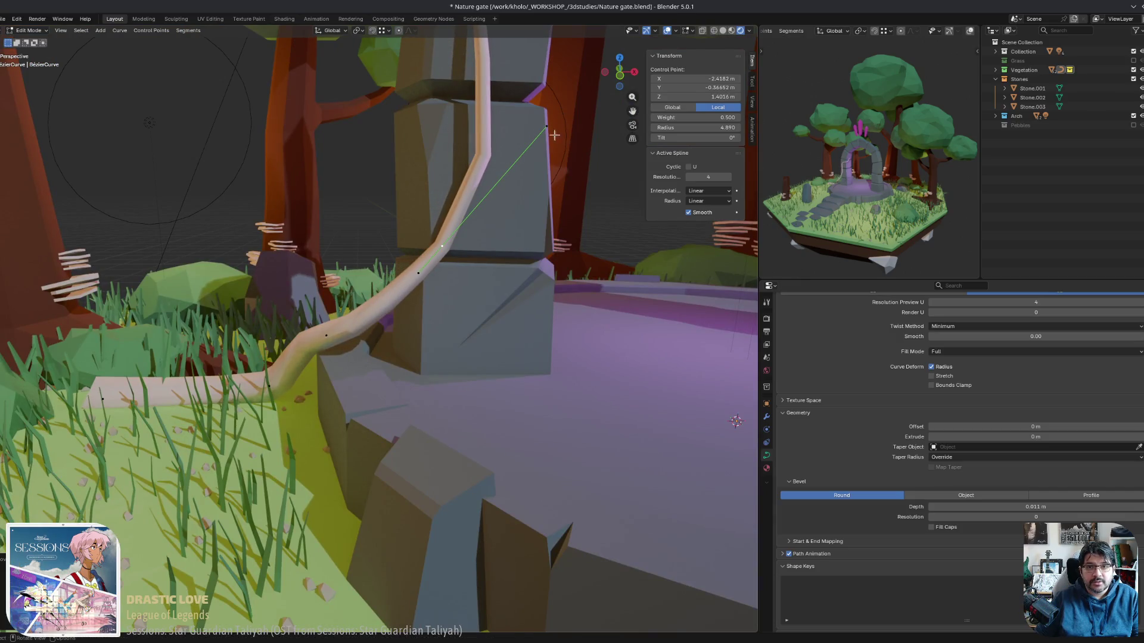
pyautogui.click(418, 273)
pyautogui.press('g')
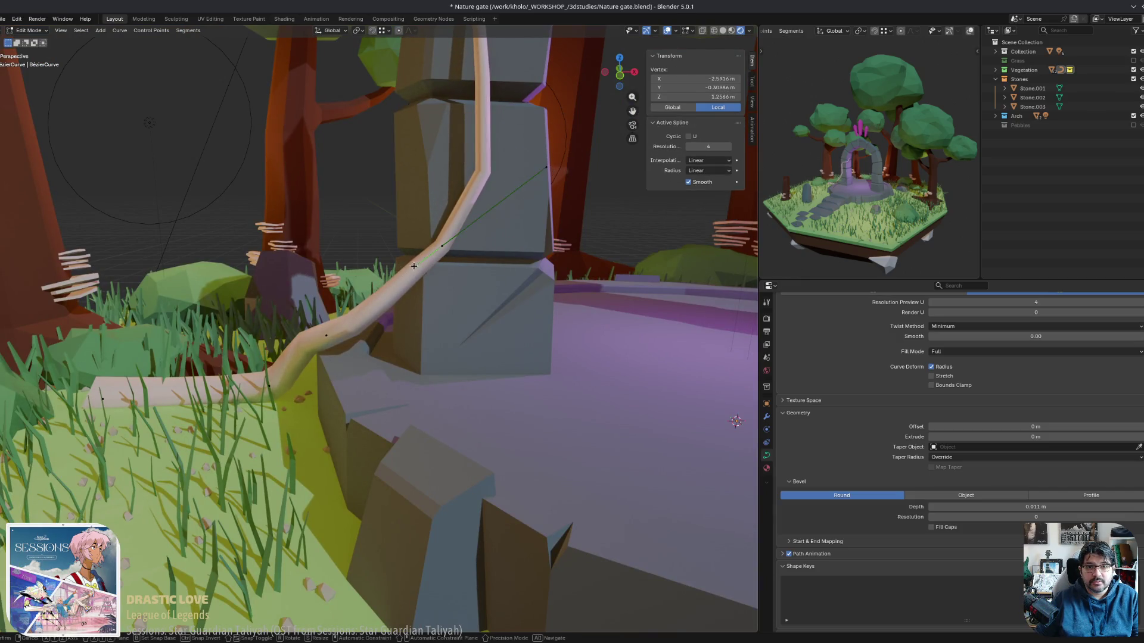
pyautogui.moveTo(429, 271); pyautogui.dragTo(527, 305, button='middle')
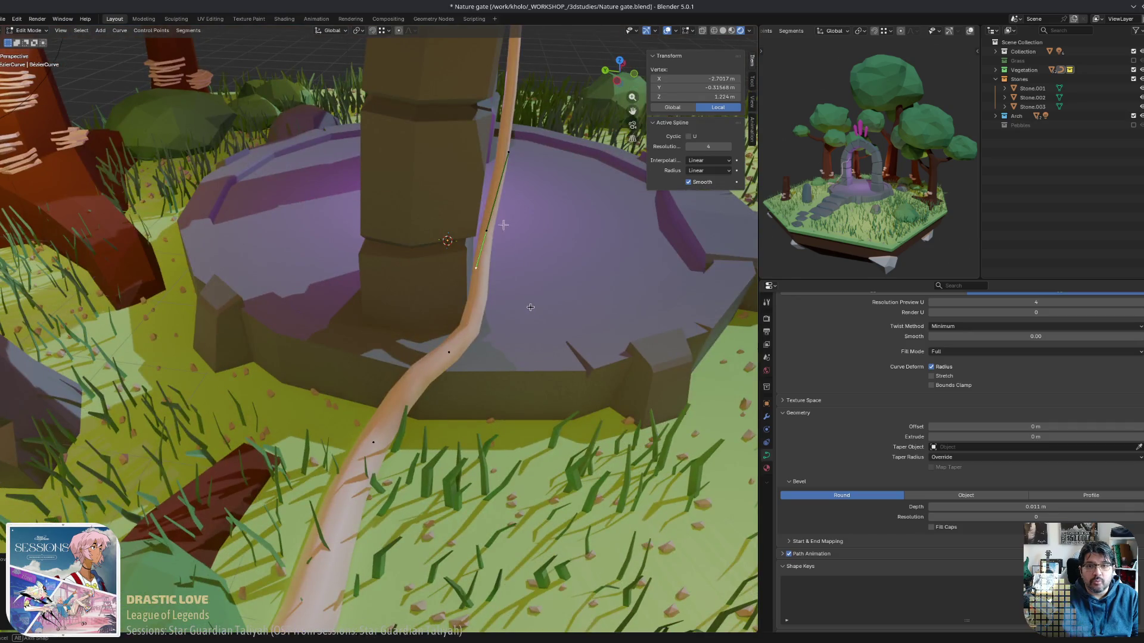
pyautogui.moveTo(481, 233)
pyautogui.mouseDown(button='middle')
pyautogui.moveTo(478, 189)
pyautogui.moveTo(416, 201)
pyautogui.mouseUp(button='middle')
# Move the upper point's handle so the vine curves over the pillar's stone.
pyautogui.click(362, 164)
pyautogui.moveTo(362, 164); pyautogui.dragTo(348, 197, button='middle')
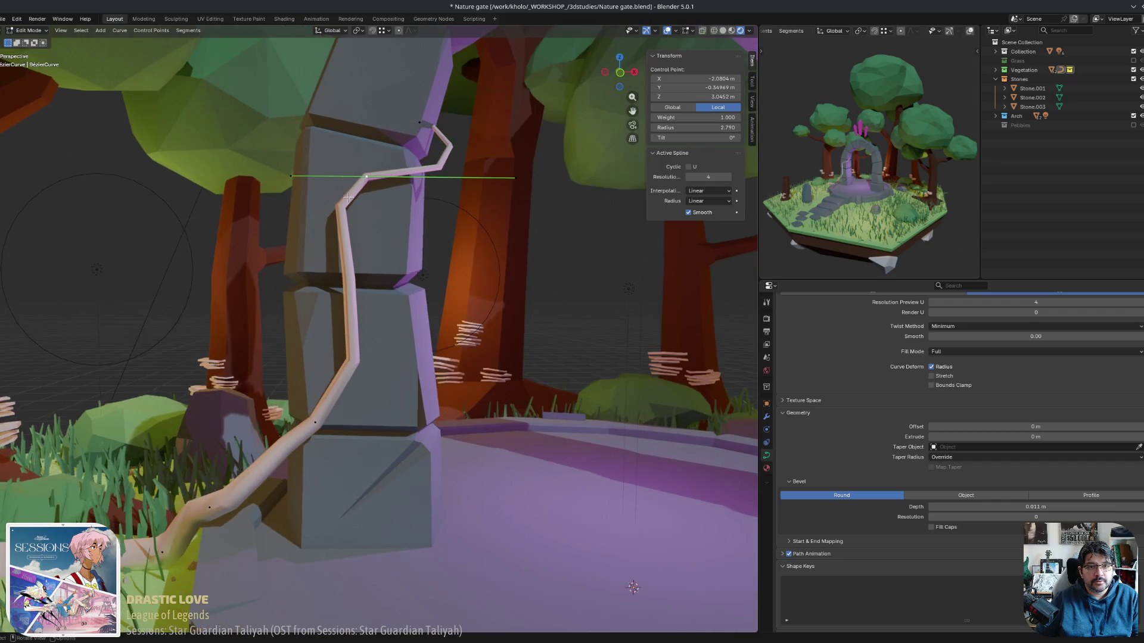
pyautogui.moveTo(288, 177); pyautogui.dragTo(433, 213, button='middle')
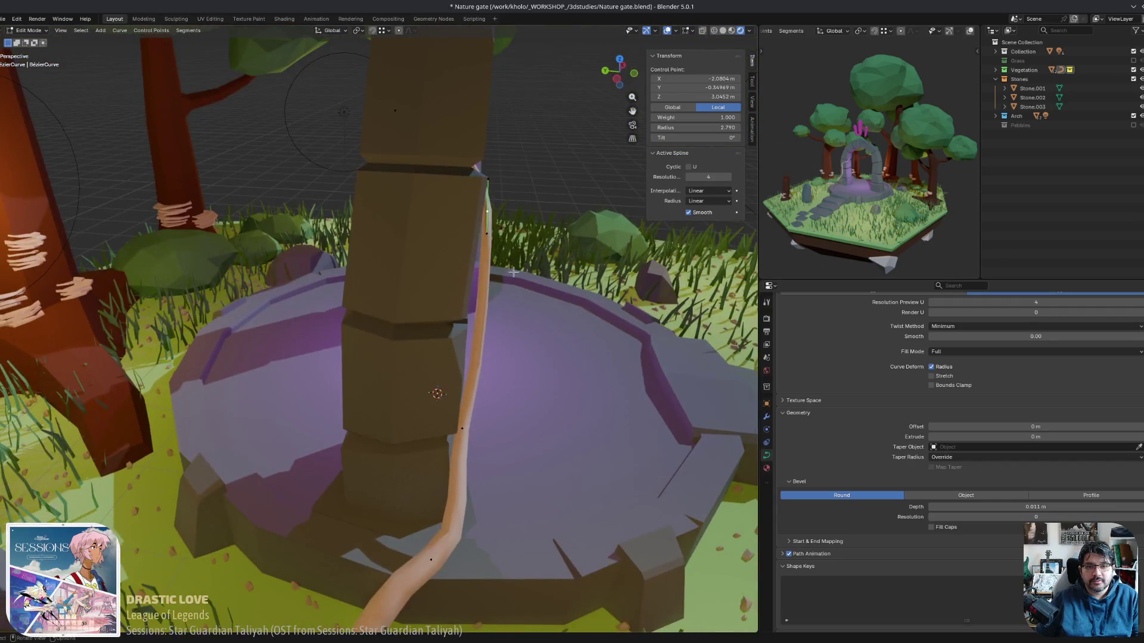
pyautogui.click(488, 246)
pyautogui.moveTo(488, 246); pyautogui.dragTo(472, 257, button='middle')
pyautogui.press('g')
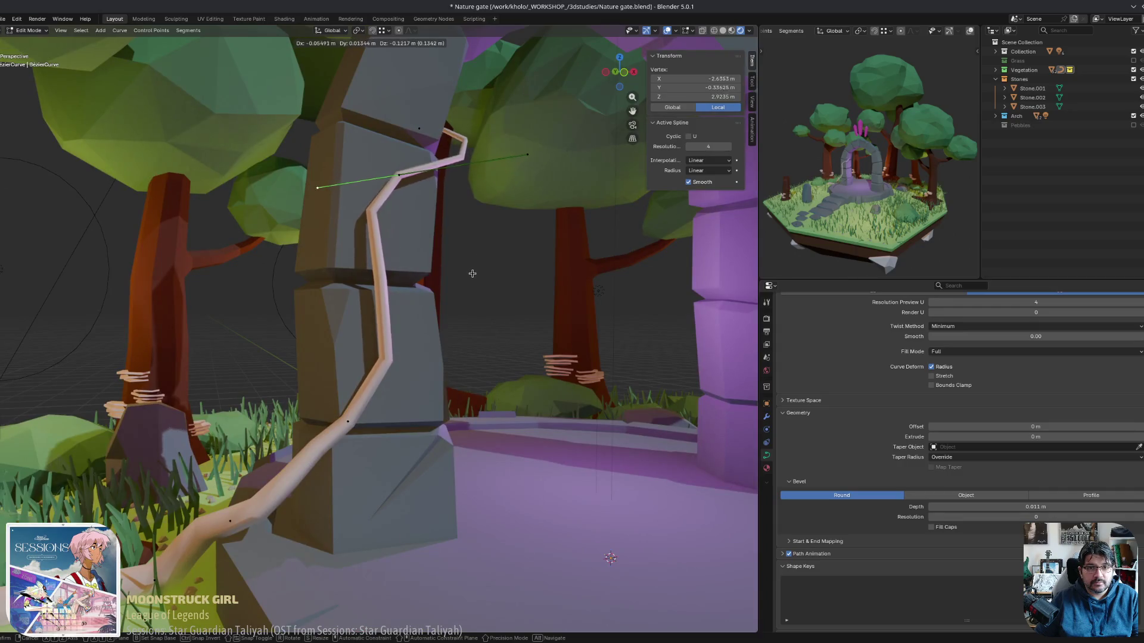
pyautogui.click(483, 287)
pyautogui.click(351, 420)
pyautogui.rightClick(380, 337)
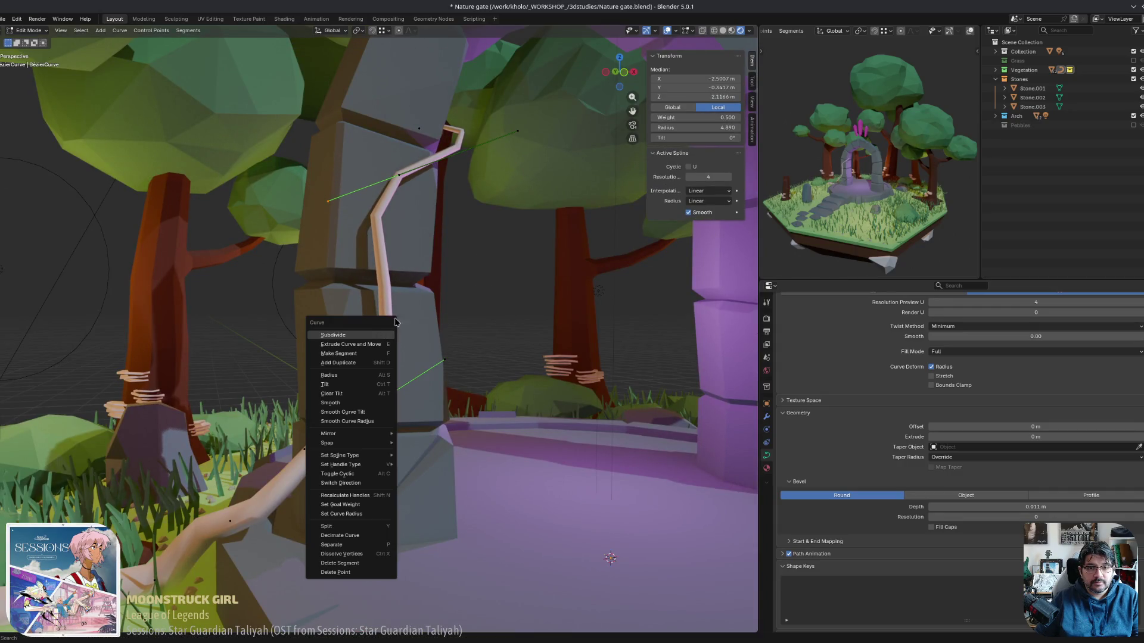
# Subdivide a vine segment and place the new point so the vine hugs the pillar.
pyautogui.click(362, 335)
pyautogui.scroll(3, 417, 298)
pyautogui.moveTo(417, 298); pyautogui.dragTo(477, 298, button='middle')
pyautogui.click(469, 297)
pyautogui.press('g')
pyautogui.click(472, 297)
pyautogui.press('g')
pyautogui.click(378, 258)
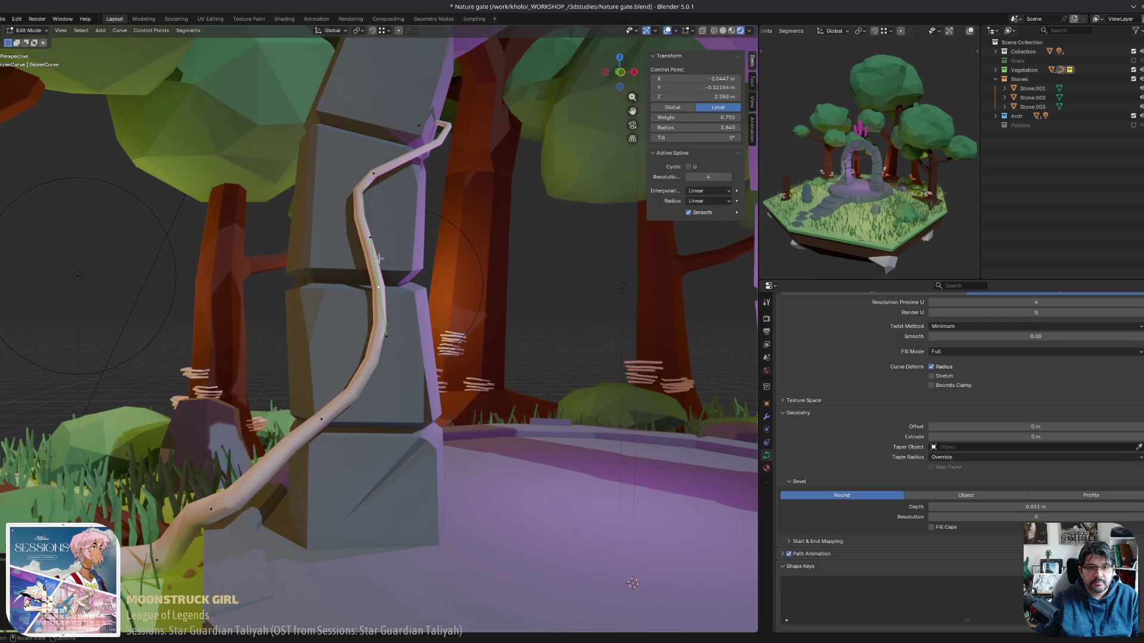
pyautogui.moveTo(411, 171)
pyautogui.mouseDown(button='middle')
pyautogui.moveTo(448, 187)
pyautogui.moveTo(417, 137)
pyautogui.moveTo(452, 149)
pyautogui.moveTo(397, 167)
pyautogui.moveTo(309, 332)
pyautogui.moveTo(333, 280)
pyautogui.mouseUp(button='middle')
# Adjust the top end point's handles to bend the vine's top snugly around the upper stones.
pyautogui.click(417, 137)
pyautogui.click(317, 291)
pyautogui.press('g')
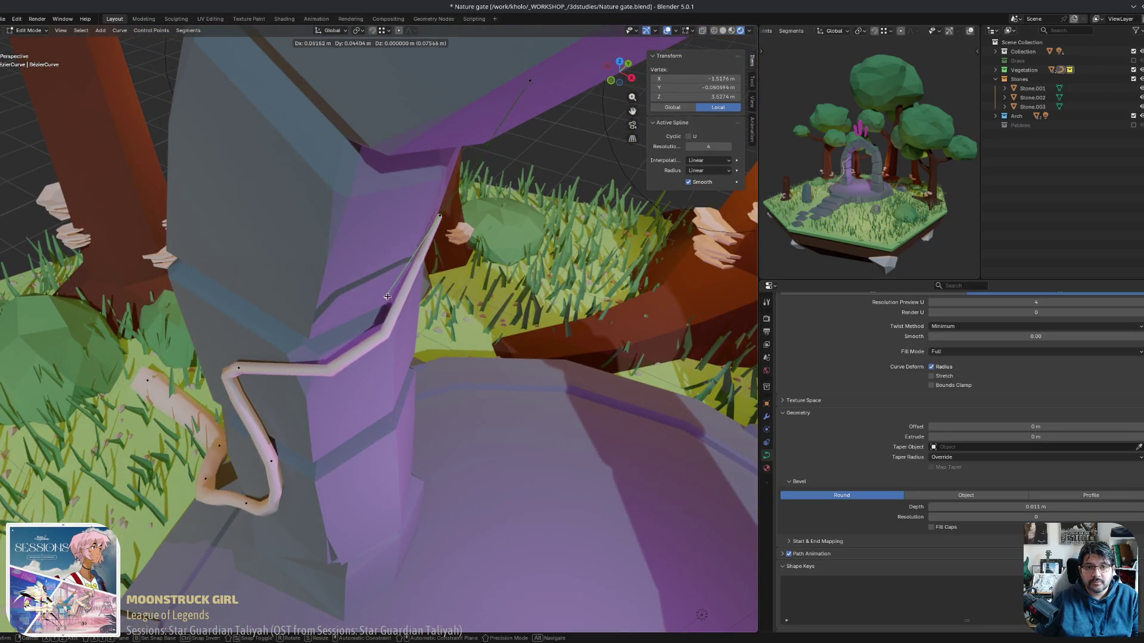
pyautogui.click(403, 296)
pyautogui.moveTo(403, 296); pyautogui.dragTo(428, 314, button='middle')
pyautogui.click(390, 201)
pyautogui.moveTo(390, 200)
pyautogui.mouseDown(button='middle')
pyautogui.moveTo(412, 211)
pyautogui.moveTo(398, 222)
pyautogui.mouseUp(button='middle')
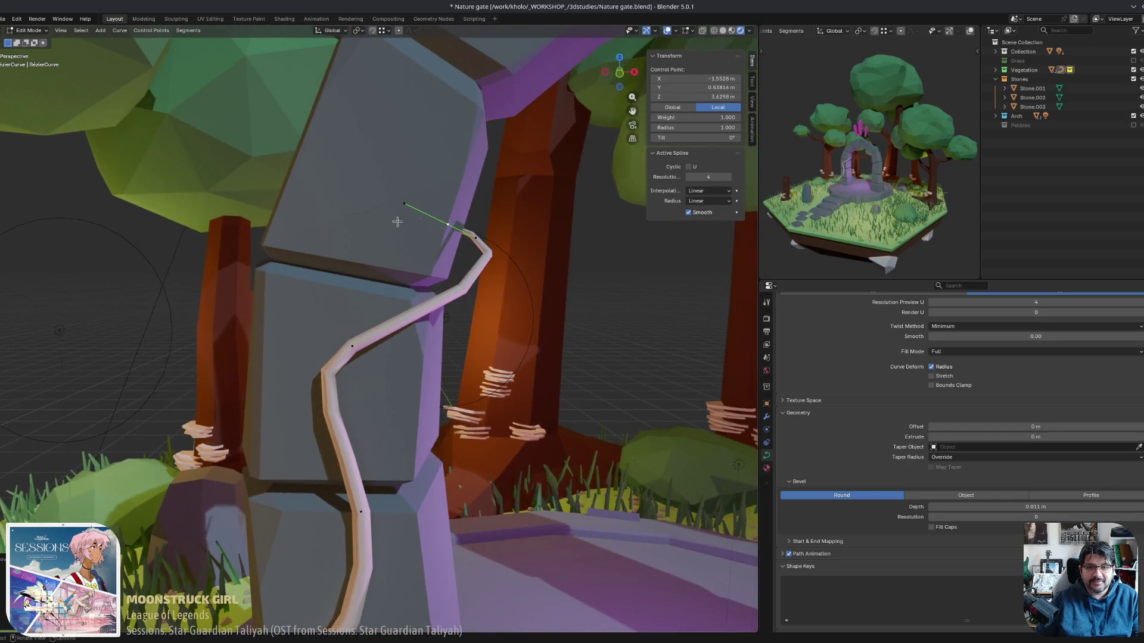
pyautogui.moveTo(477, 239); pyautogui.dragTo(466, 265)
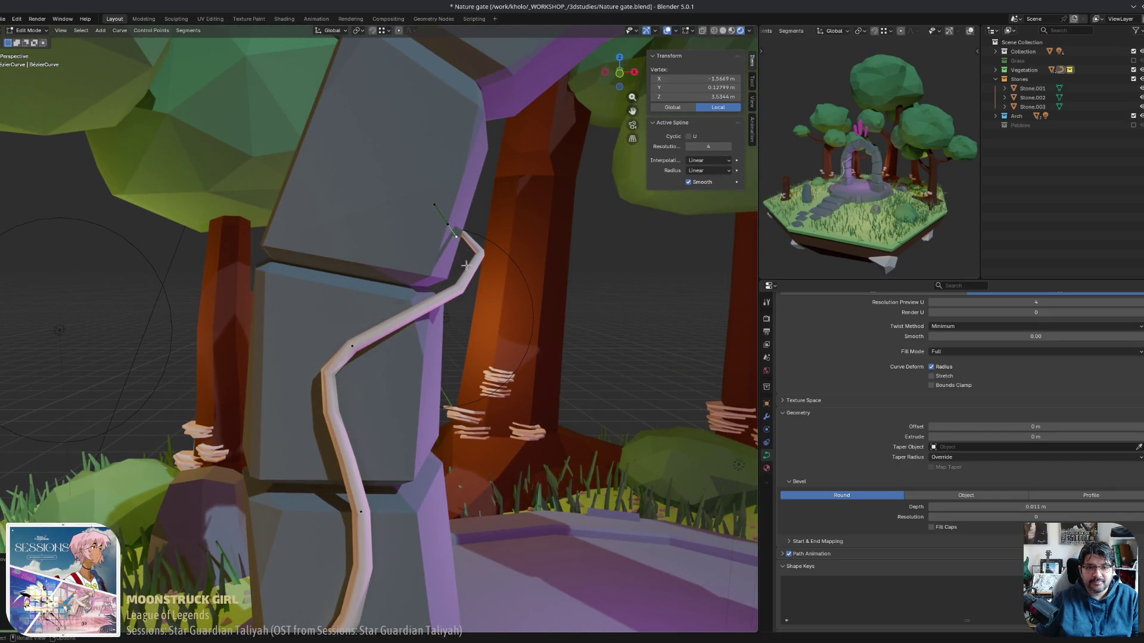
pyautogui.moveTo(353, 337)
pyautogui.mouseDown()
pyautogui.moveTo(549, 256)
pyautogui.moveTo(511, 266)
pyautogui.mouseUp()
pyautogui.moveTo(511, 266)
pyautogui.mouseDown(button='middle')
pyautogui.moveTo(477, 265)
pyautogui.moveTo(511, 263)
pyautogui.mouseUp(button='middle')
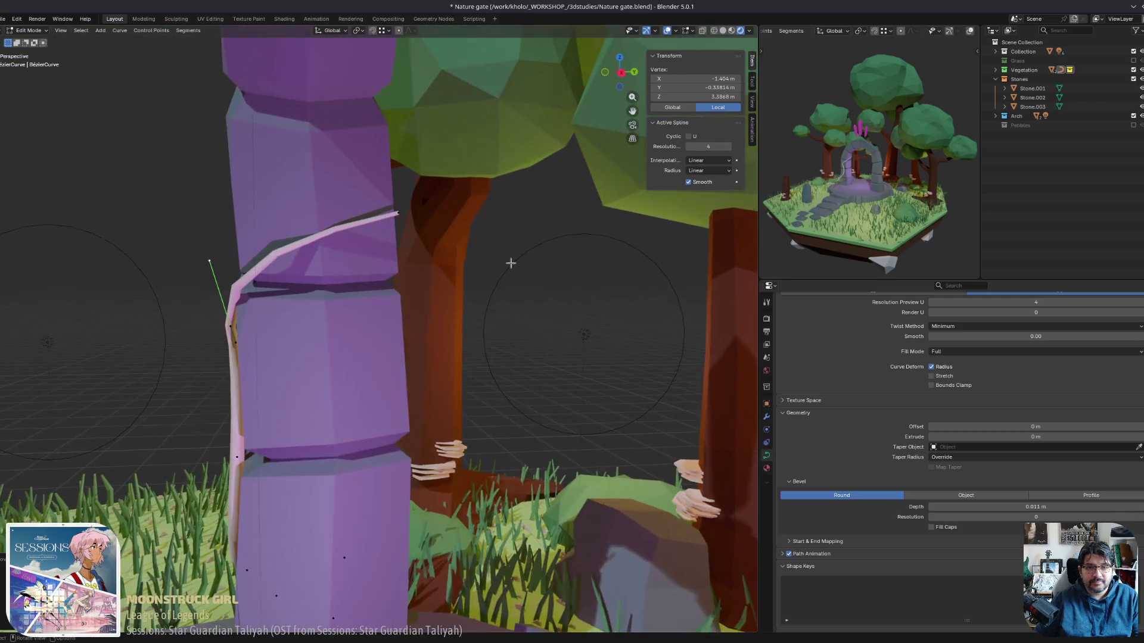
pyautogui.click(386, 212)
pyautogui.moveTo(386, 211)
pyautogui.mouseDown(button='middle')
pyautogui.moveTo(462, 322)
pyautogui.moveTo(398, 392)
pyautogui.moveTo(252, 488)
pyautogui.mouseUp(button='middle')
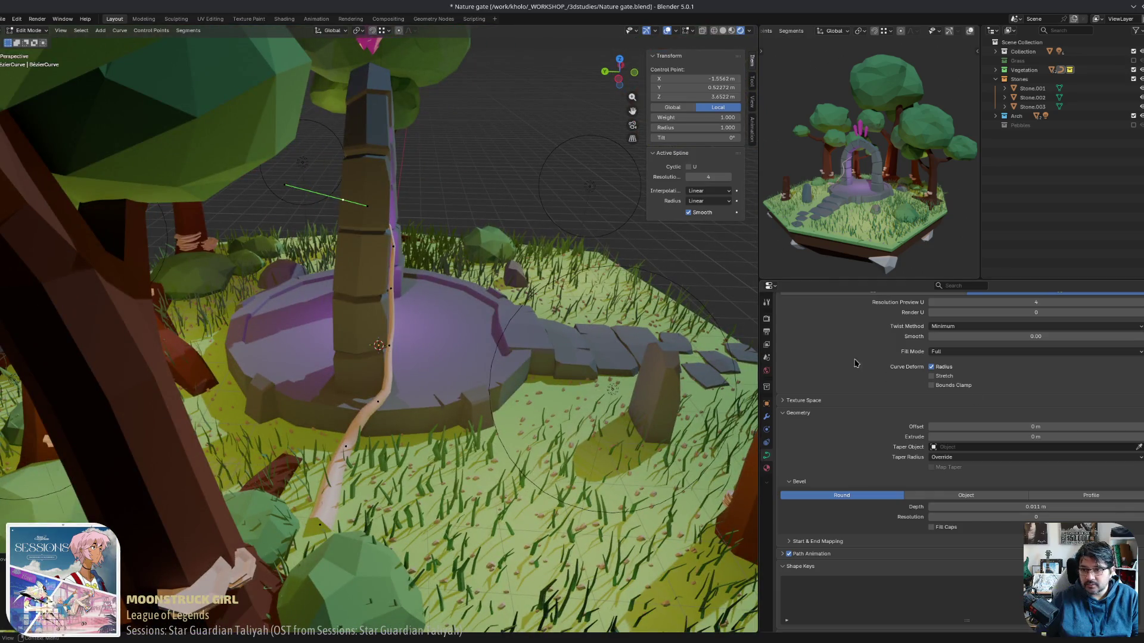
# Enable Fill Caps on the vine's bevel to close the tube's open ends.
pyautogui.scroll(1, 858, 450)
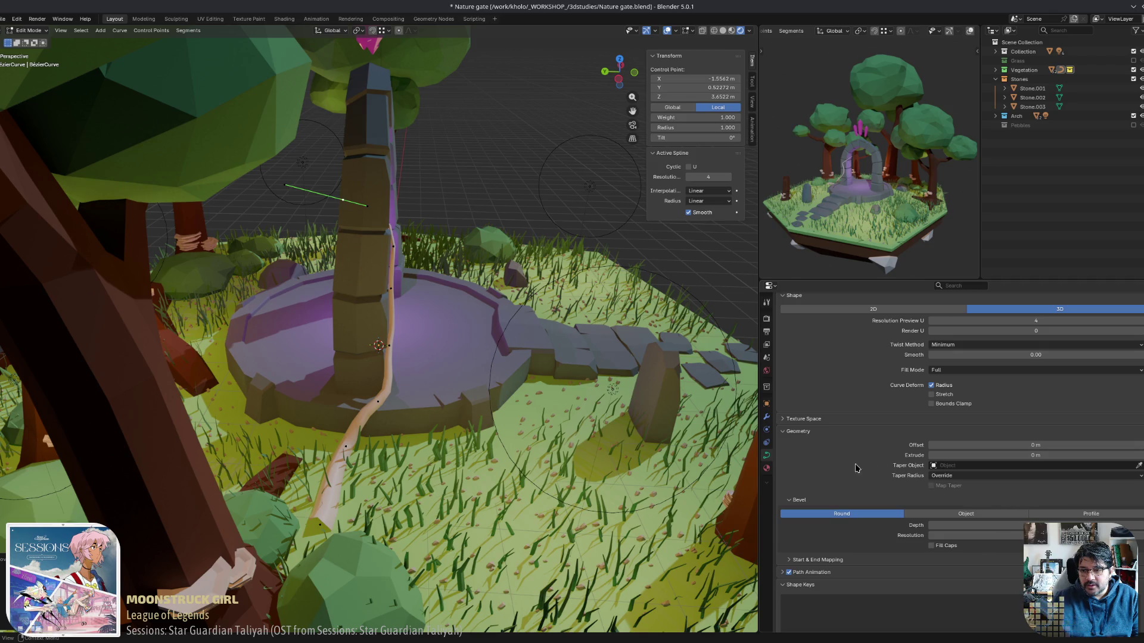
pyautogui.scroll(2, 856, 468)
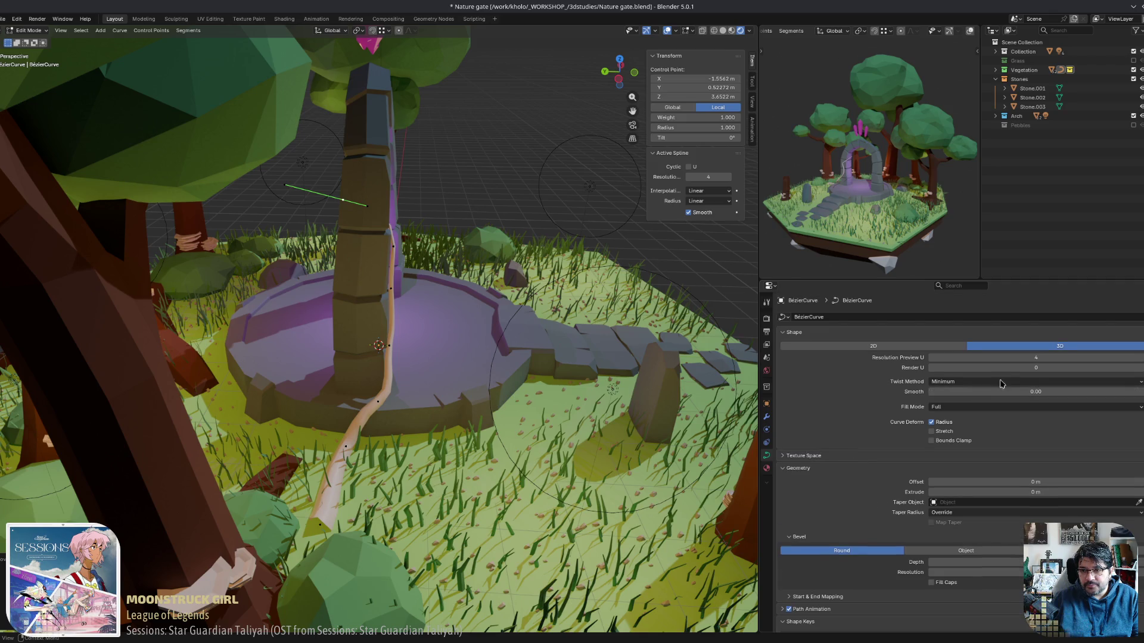
pyautogui.moveTo(575, 449); pyautogui.dragTo(391, 559, button='middle')
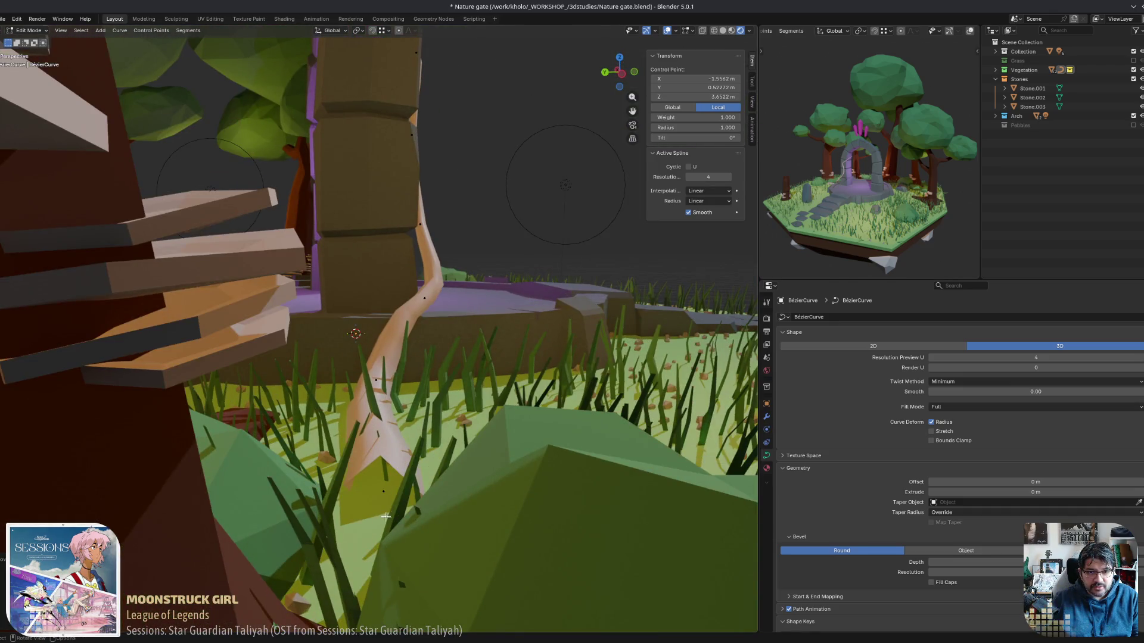
pyautogui.keyDown('ctrl'); pyautogui.moveTo(393, 511); pyautogui.dragTo(414, 433, button='middle'); pyautogui.keyUp('ctrl')
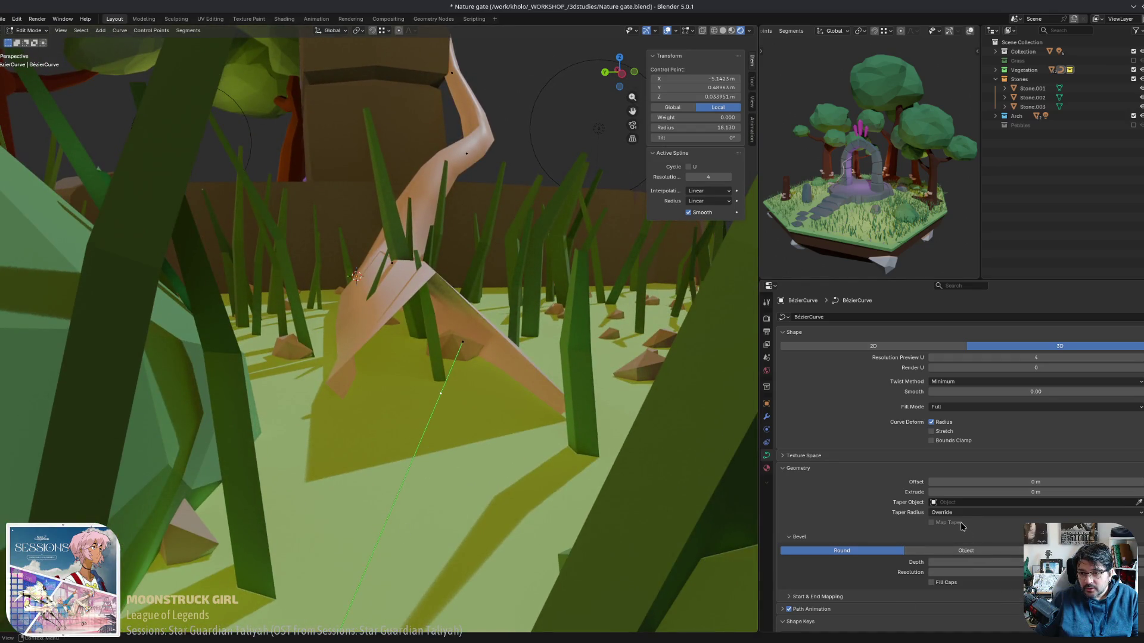
pyautogui.click(943, 587)
# Bring up the list of existing materials for the vine.
pyautogui.moveTo(417, 387)
pyautogui.mouseDown(button='middle')
pyautogui.moveTo(235, 352)
pyautogui.moveTo(689, 436)
pyautogui.mouseUp(button='middle')
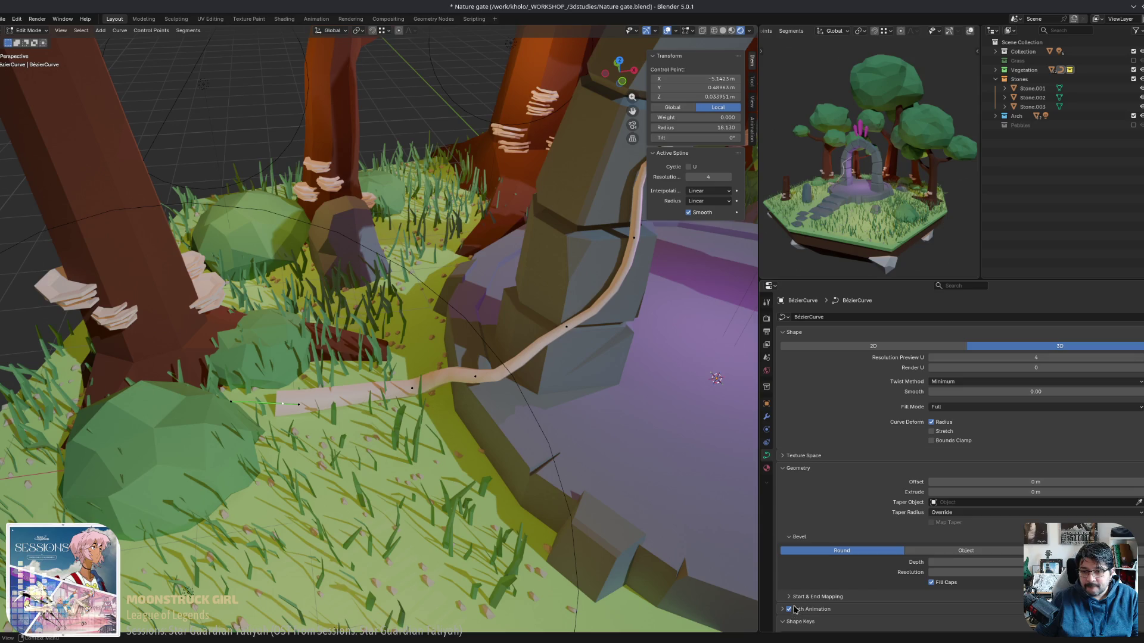
pyautogui.click(767, 467)
pyautogui.click(782, 357)
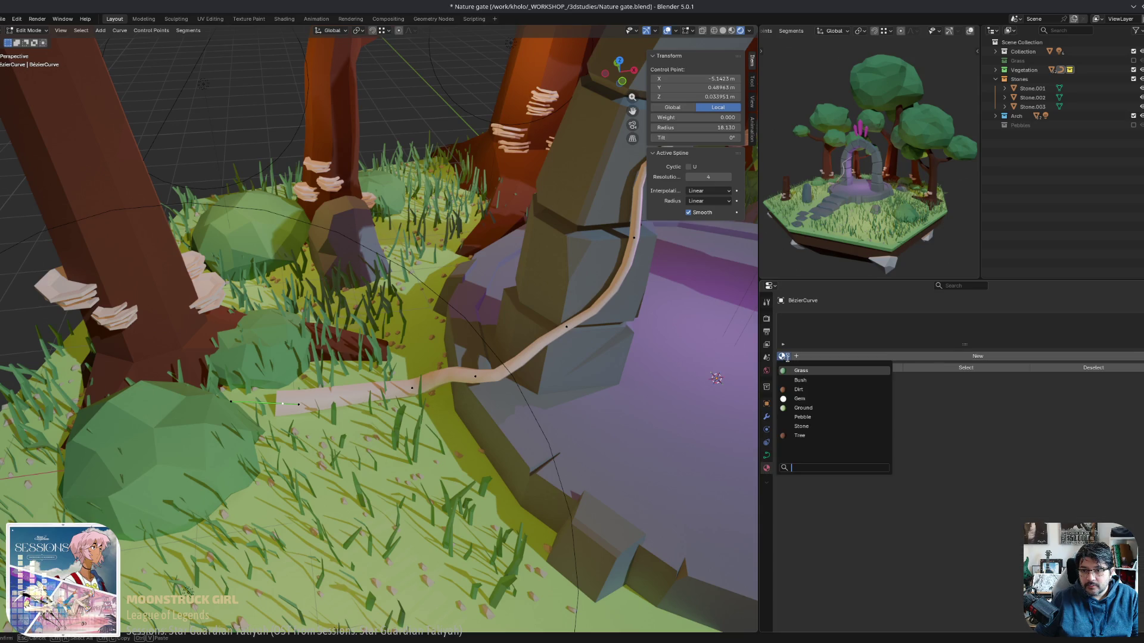
# Assign the existing brown Tree material to the vine and inspect it on the arch.
pyautogui.click(810, 435)
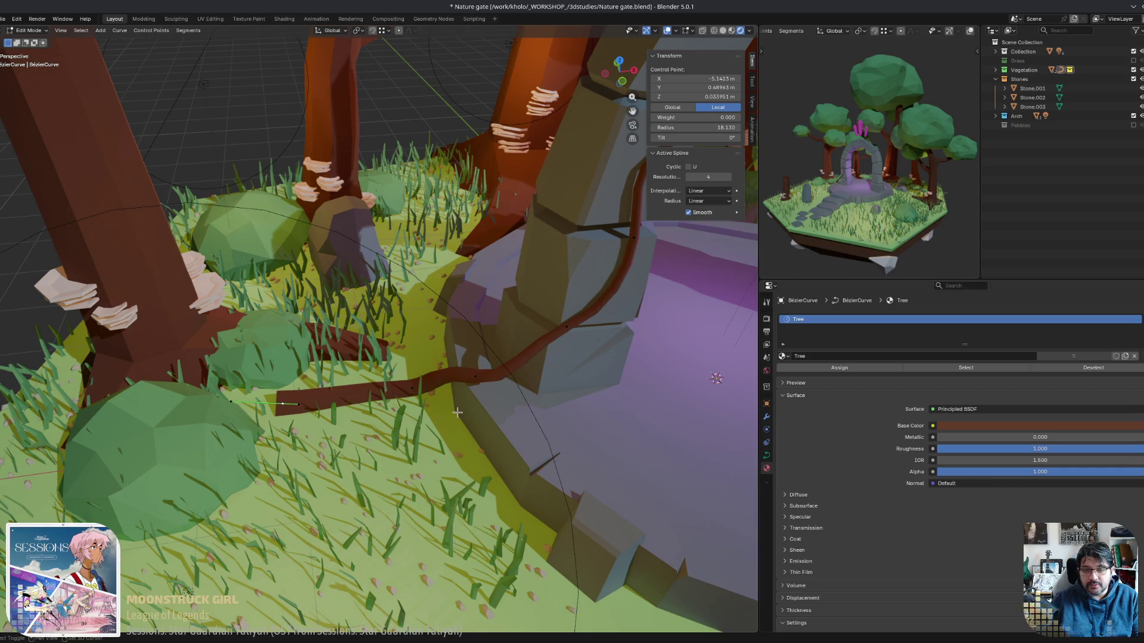
pyautogui.moveTo(457, 412); pyautogui.dragTo(493, 433, button='middle')
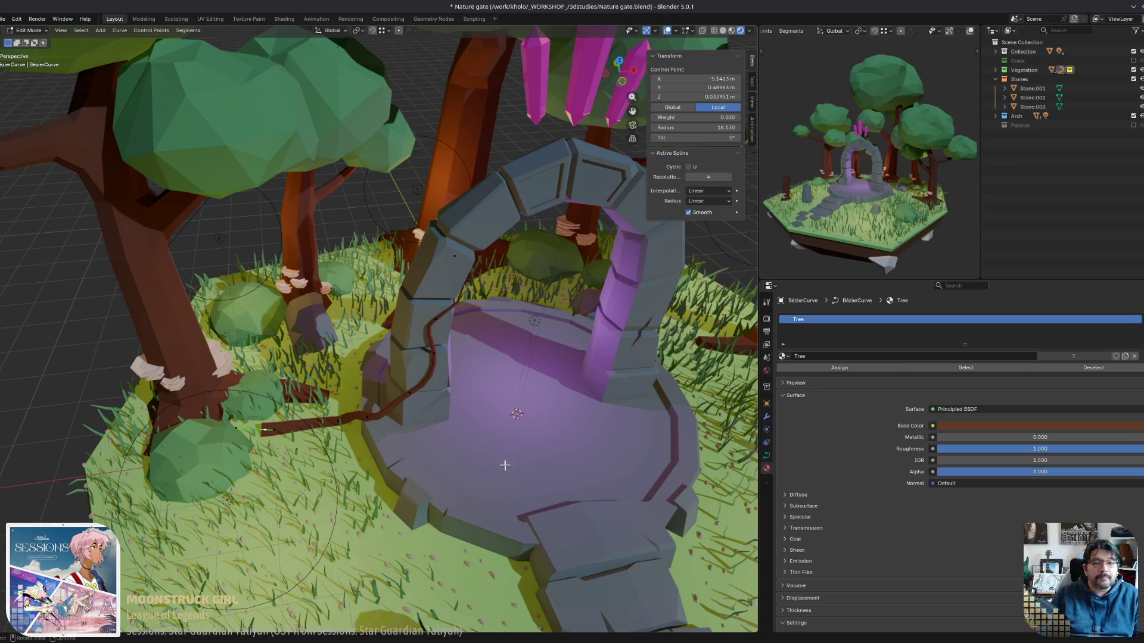
pyautogui.moveTo(541, 422)
pyautogui.mouseDown(button='middle')
pyautogui.moveTo(510, 460)
pyautogui.moveTo(340, 415)
pyautogui.mouseUp(button='middle')
pyautogui.scroll(4, 511, 460)
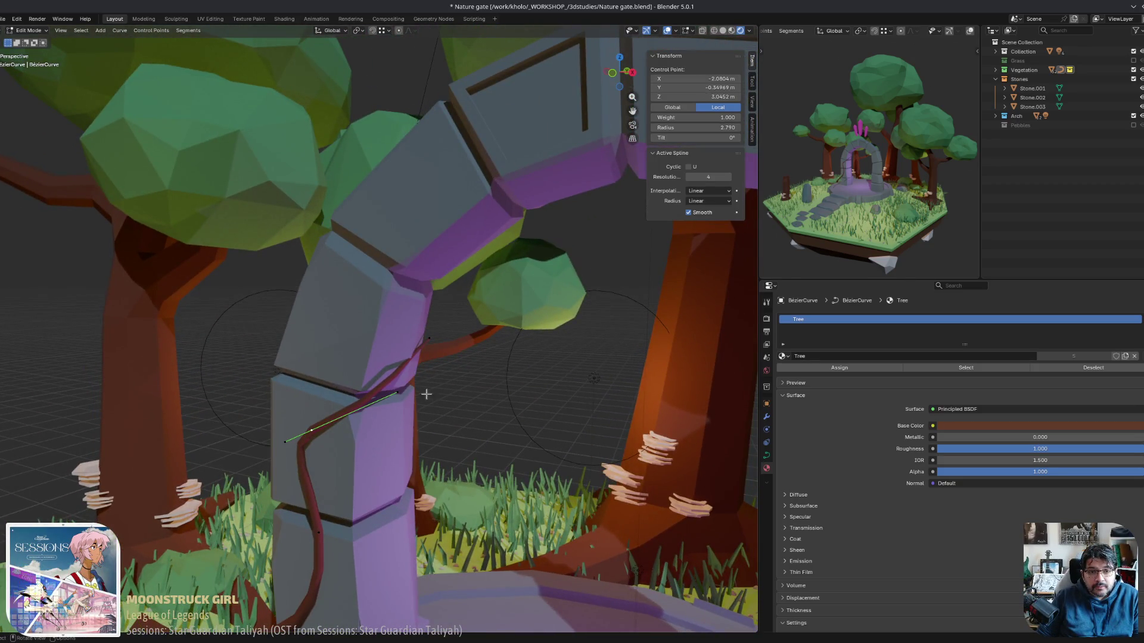
# Subdivide the vine curve to add a control point, and move the new point against the pillar.
pyautogui.moveTo(428, 347)
pyautogui.mouseDown(button='middle')
pyautogui.moveTo(338, 384)
pyautogui.moveTo(427, 355)
pyautogui.mouseUp(button='middle')
pyautogui.rightClick(351, 330)
pyautogui.click(336, 381)
pyautogui.press('g')
pyautogui.click(348, 384)
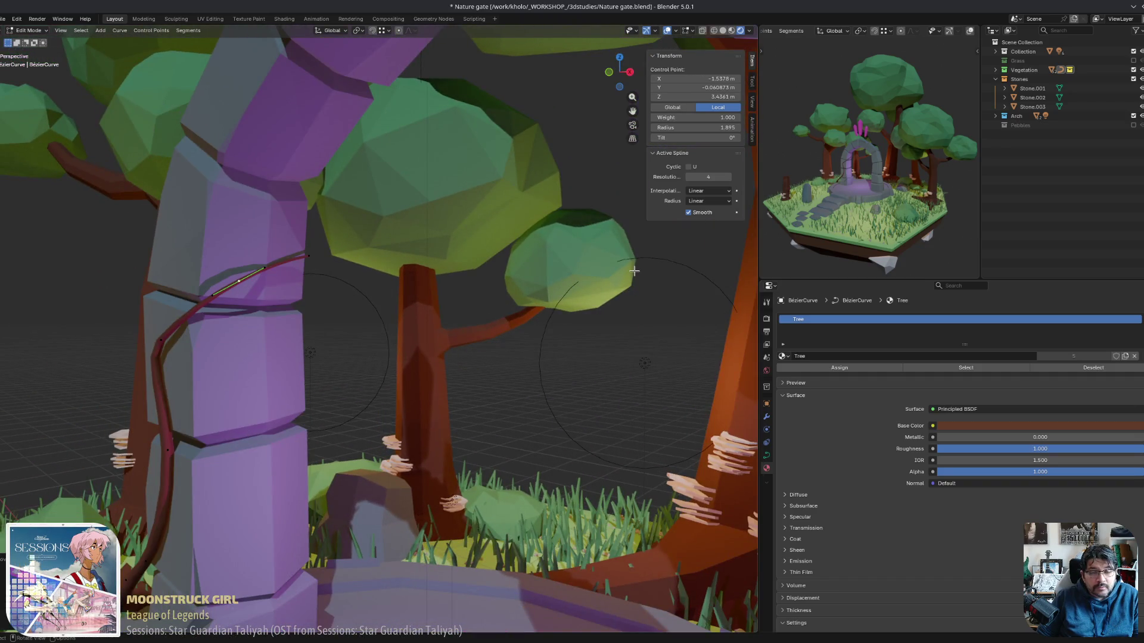
# Move vine control points and pull a handle so the vine bends around the lower pillar.
pyautogui.moveTo(324, 386); pyautogui.dragTo(300, 418, button='middle')
pyautogui.moveTo(400, 420)
pyautogui.mouseDown(button='middle')
pyautogui.moveTo(320, 472)
pyautogui.moveTo(335, 504)
pyautogui.moveTo(363, 514)
pyautogui.mouseUp(button='middle')
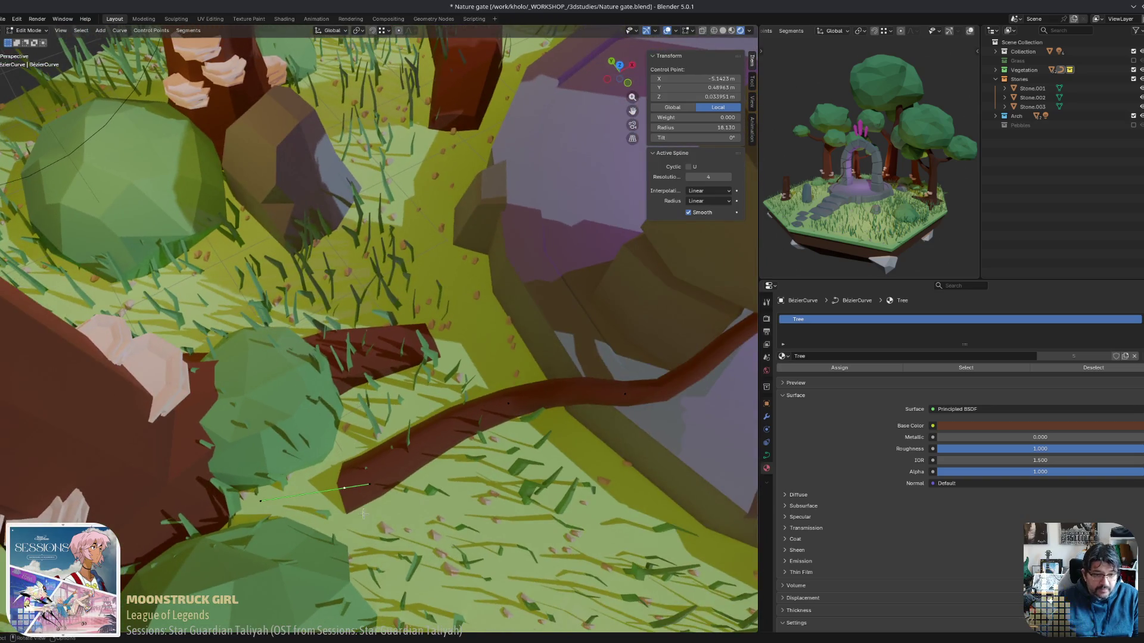
pyautogui.press('g')
pyautogui.click(220, 523)
pyautogui.moveTo(260, 530); pyautogui.dragTo(267, 530, button='middle')
pyautogui.moveTo(213, 482); pyautogui.dragTo(225, 484)
pyautogui.click(345, 479)
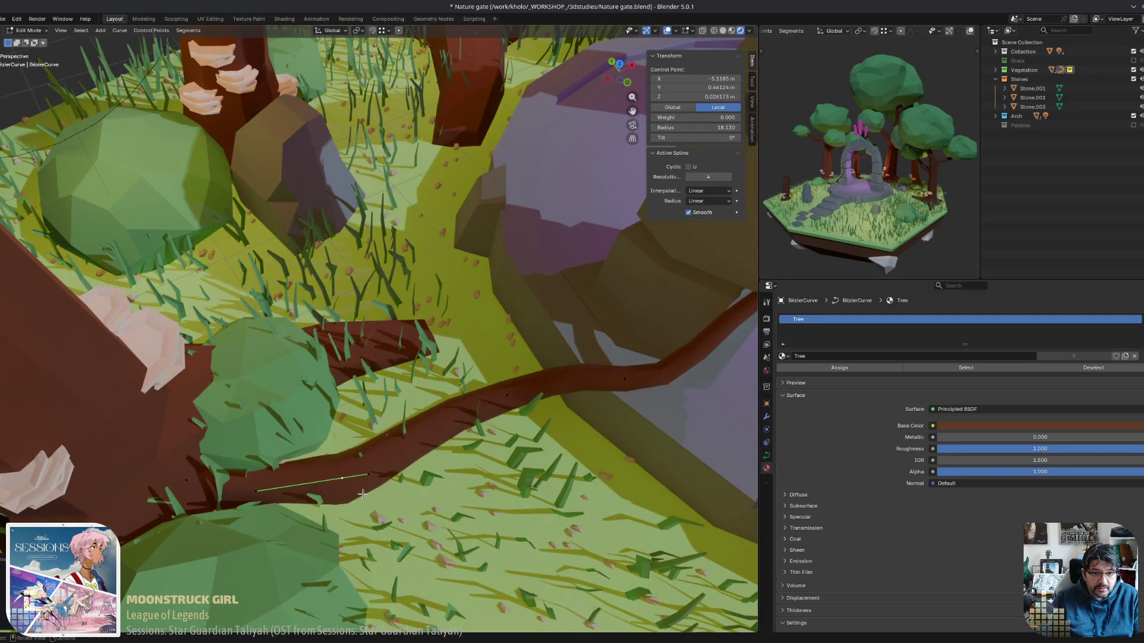
pyautogui.moveTo(363, 494); pyautogui.dragTo(259, 477, button='middle')
pyautogui.moveTo(260, 477); pyautogui.dragTo(262, 478)
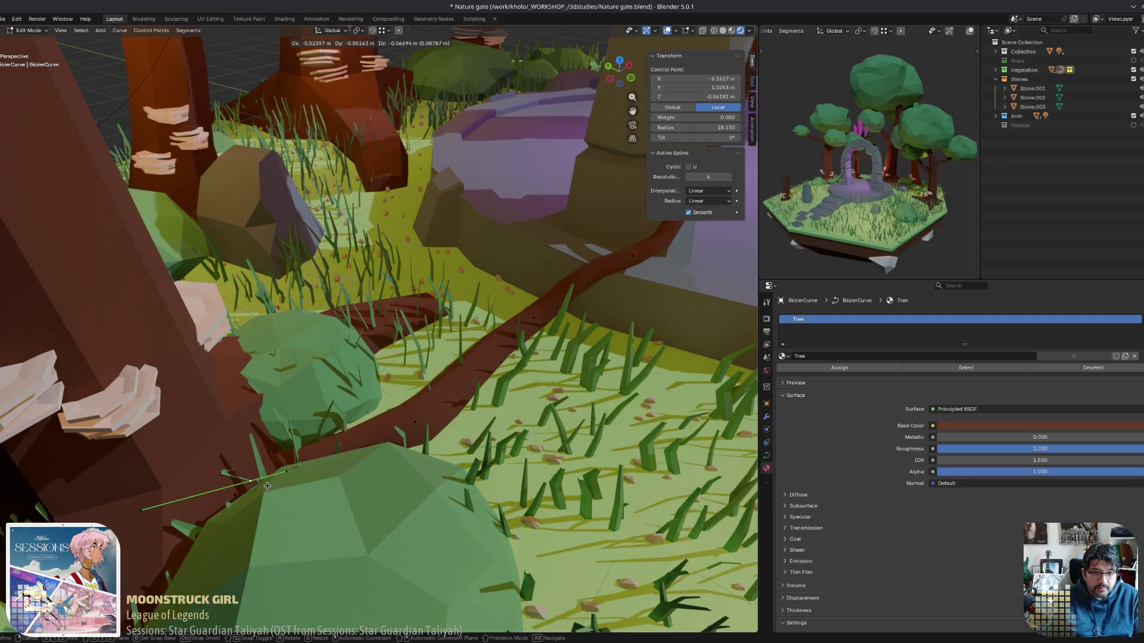
pyautogui.moveTo(267, 486); pyautogui.dragTo(352, 474, button='middle')
pyautogui.moveTo(352, 474); pyautogui.dragTo(387, 448)
pyautogui.moveTo(387, 448)
pyautogui.mouseDown(button='middle')
pyautogui.moveTo(338, 460)
pyautogui.moveTo(329, 451)
pyautogui.mouseUp(button='middle')
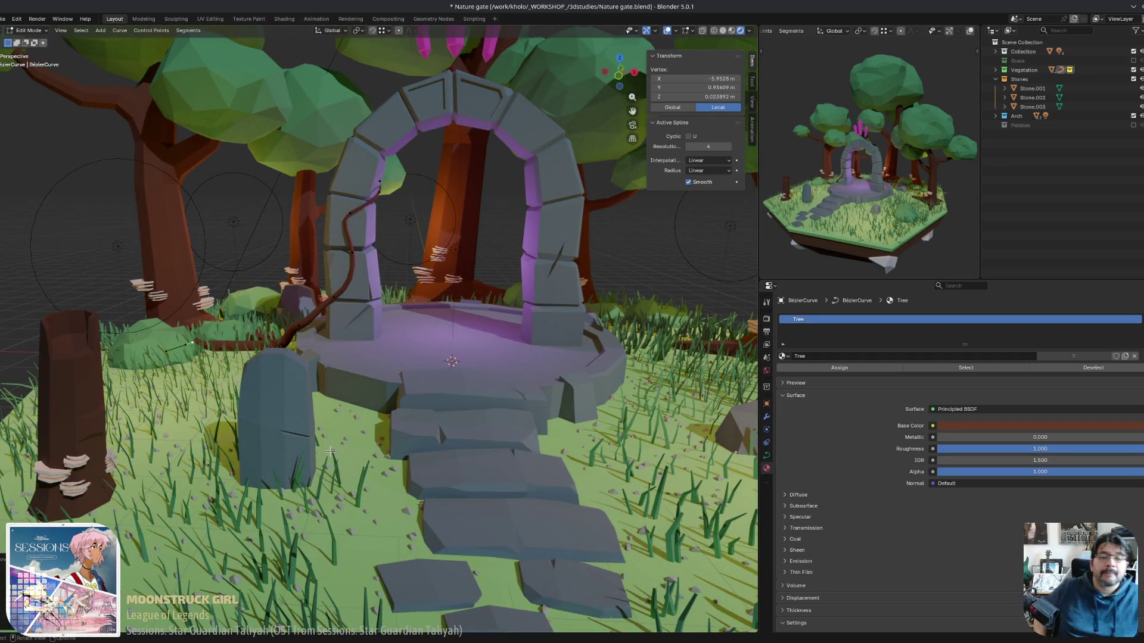
# Loop the vine around the pillar toward the orange tree trunk, then check it in wireframe.
pyautogui.scroll(4, 324, 251)
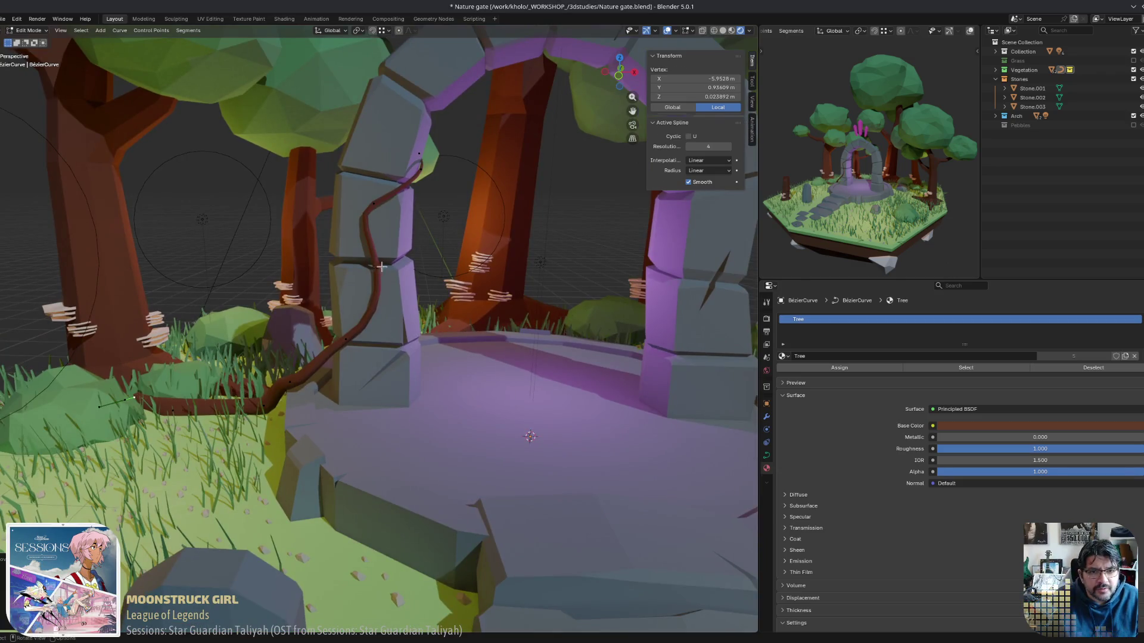
pyautogui.moveTo(381, 266); pyautogui.dragTo(454, 272)
pyautogui.click(472, 265)
pyautogui.scroll(3, 472, 266)
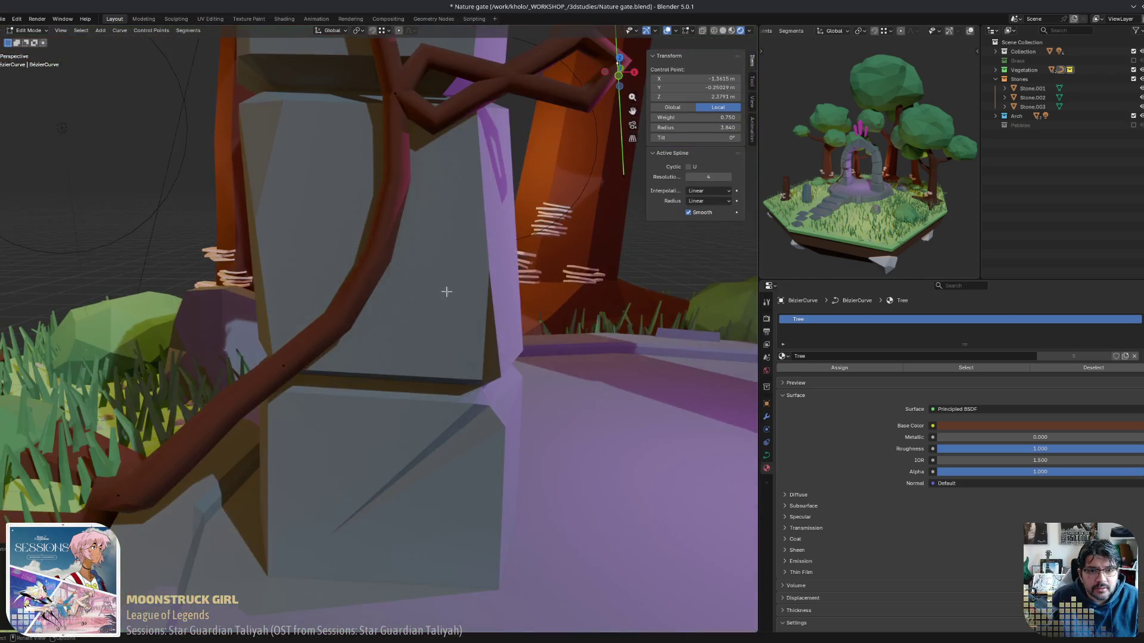
pyautogui.moveTo(472, 265); pyautogui.dragTo(507, 440, button='middle')
pyautogui.moveTo(488, 227); pyautogui.dragTo(475, 265)
pyautogui.moveTo(475, 330); pyautogui.dragTo(475, 365, button='middle')
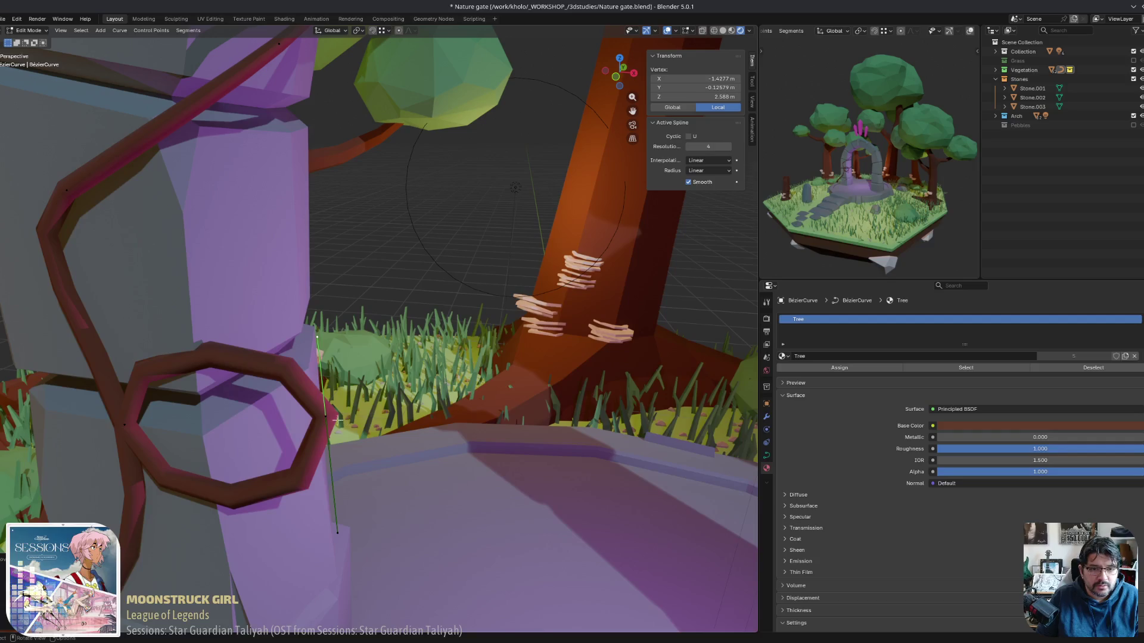
pyautogui.moveTo(337, 420)
pyautogui.mouseDown()
pyautogui.moveTo(525, 395)
pyautogui.moveTo(492, 388)
pyautogui.moveTo(568, 395)
pyautogui.moveTo(393, 410)
pyautogui.moveTo(554, 403)
pyautogui.mouseUp()
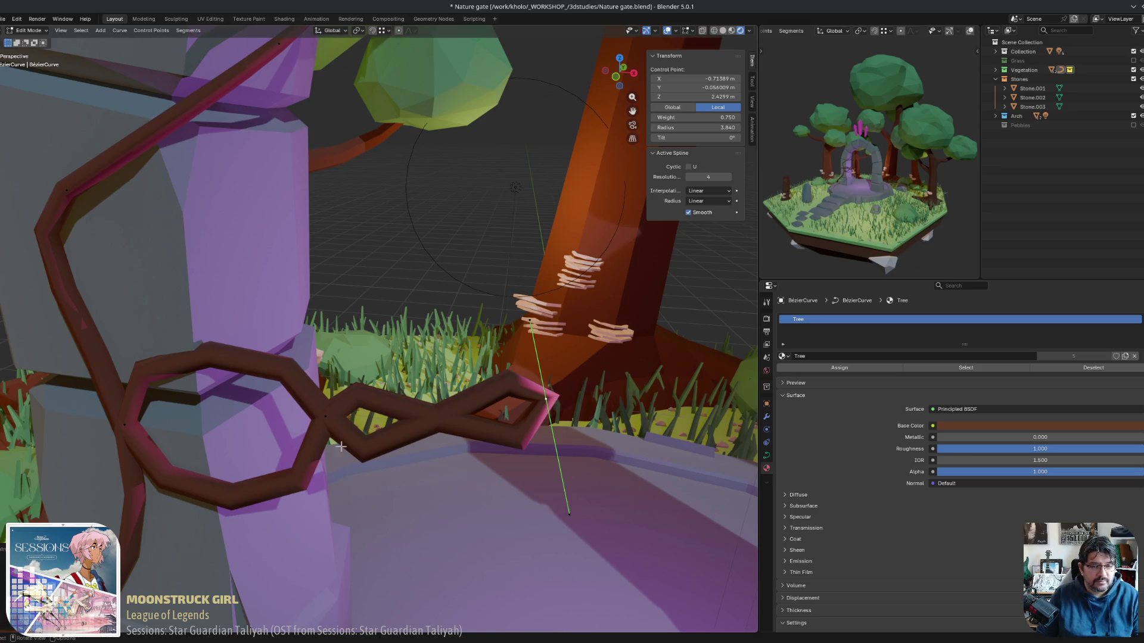
pyautogui.hotkey('shift', 'z')
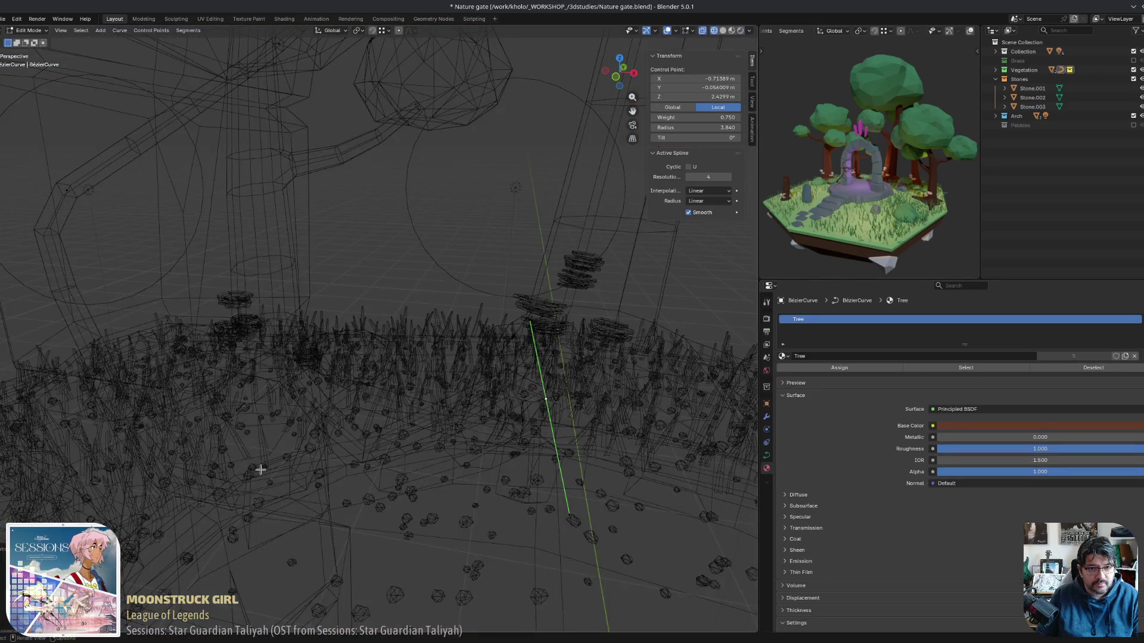
# Return from wireframe to shaded view and undo the vine loops.
pyautogui.moveTo(260, 470); pyautogui.dragTo(298, 435, button='middle')
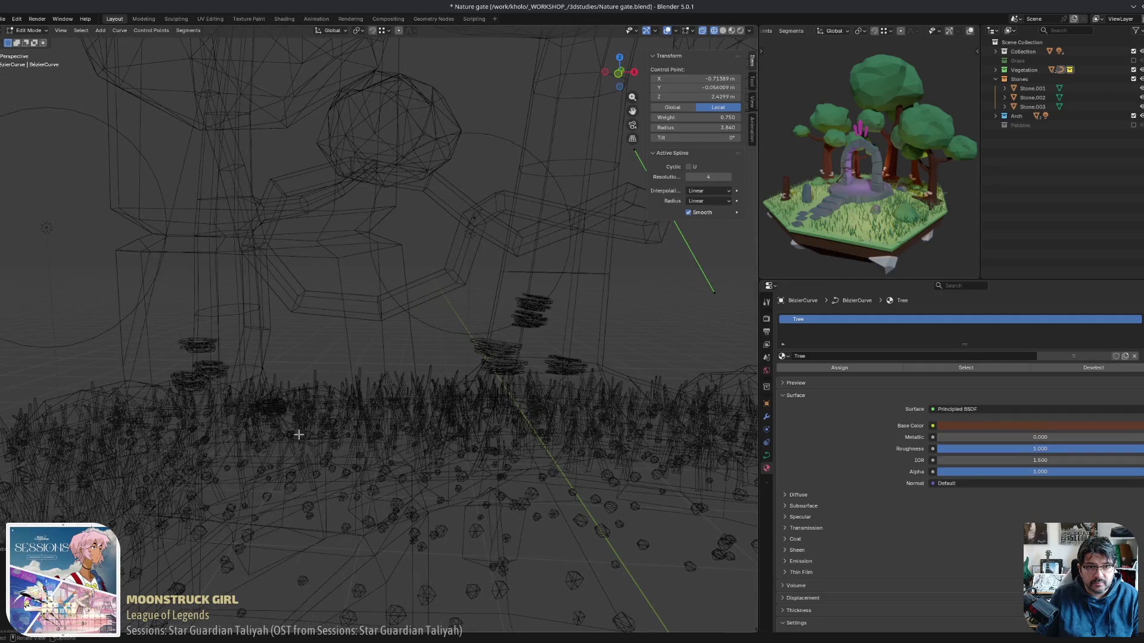
pyautogui.hotkey('shift', 'z')
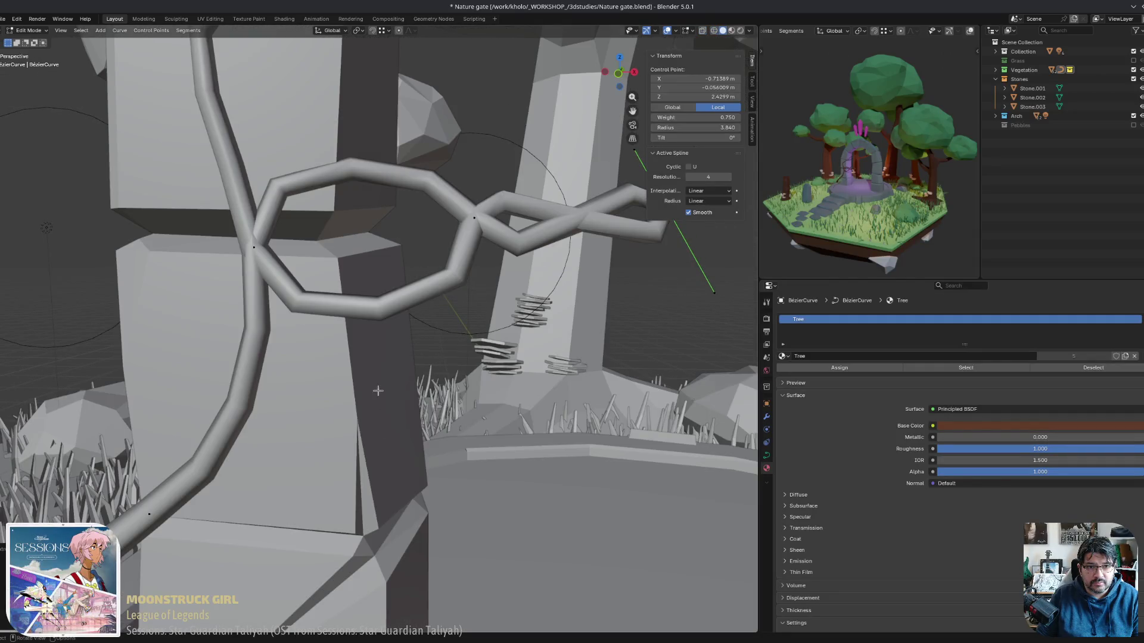
pyautogui.press('z')
pyautogui.moveTo(467, 388); pyautogui.dragTo(244, 404, button='middle')
pyautogui.hotkey('ctrl', 'z')
pyautogui.hotkey('ctrl', 'z')
pyautogui.hotkey('ctrl', 'z')
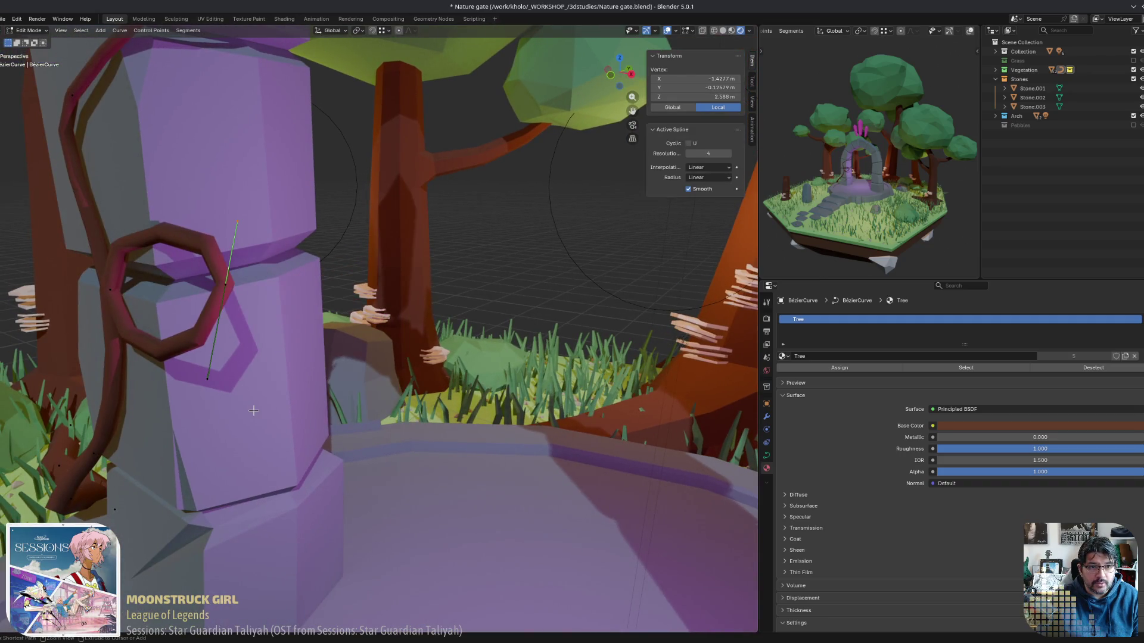
# Move and rotate the vine segment into a short branch jutting from the pillar toward the trunk.
pyautogui.moveTo(246, 411); pyautogui.dragTo(323, 412, button='middle')
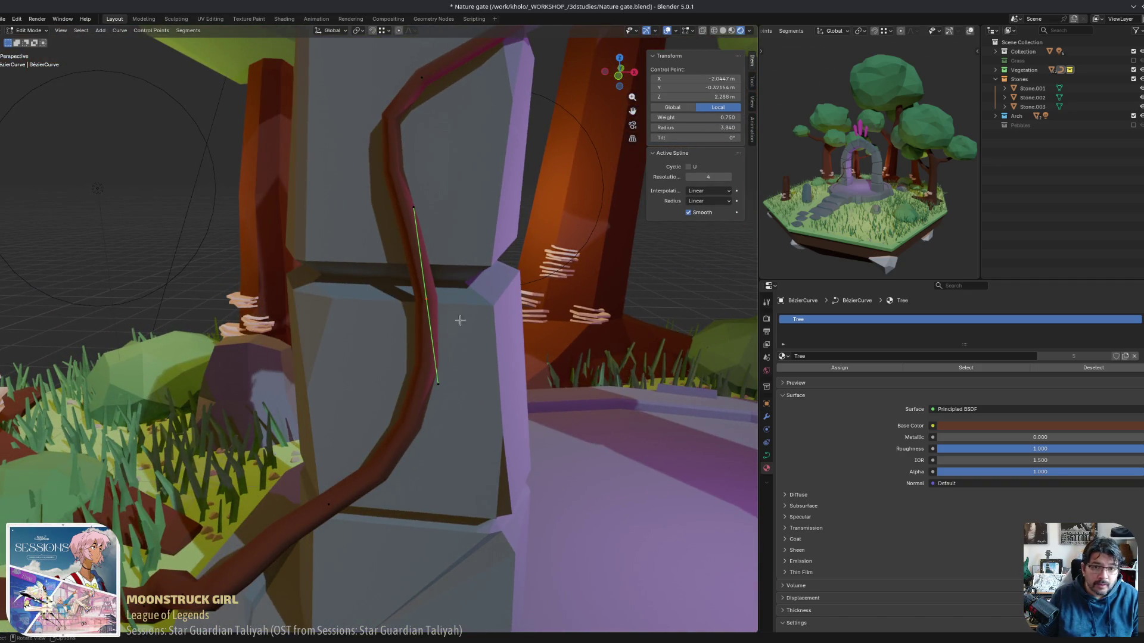
pyautogui.press('g')
pyautogui.moveTo(473, 322); pyautogui.dragTo(572, 295, button='middle')
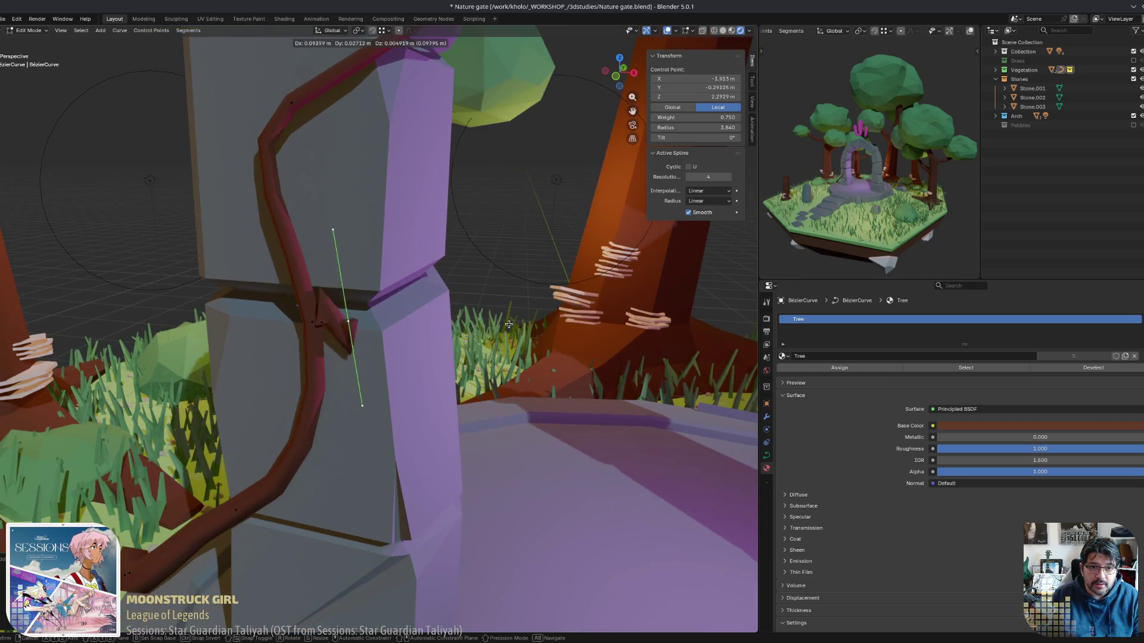
pyautogui.click(616, 287)
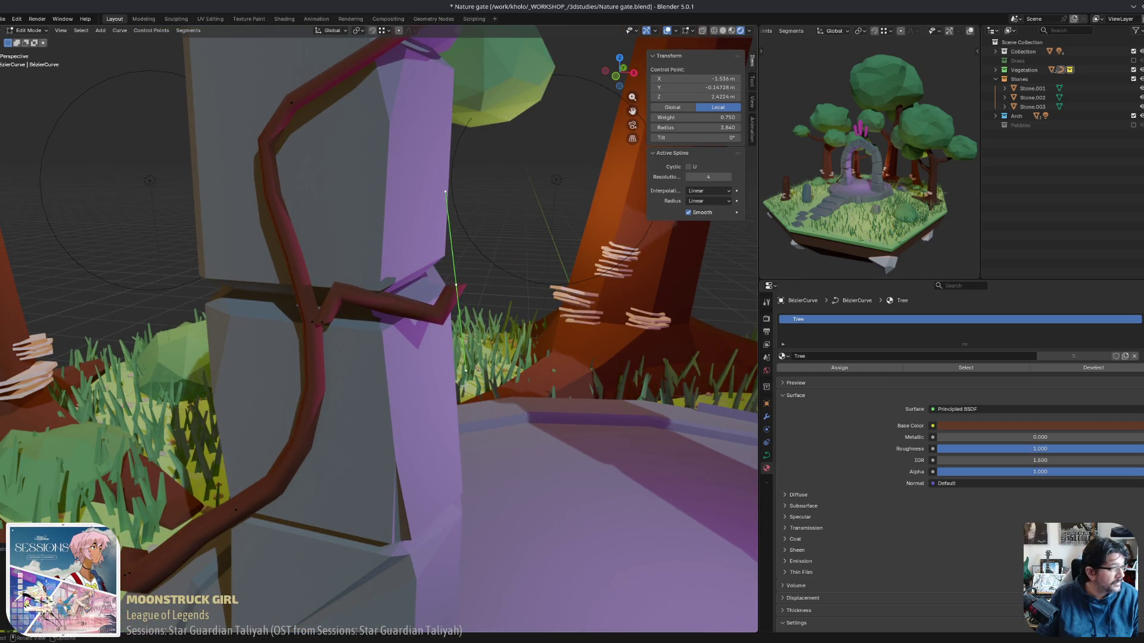
pyautogui.moveTo(465, 386); pyautogui.dragTo(489, 379, button='middle')
pyautogui.moveTo(554, 320); pyautogui.dragTo(529, 313, button='middle')
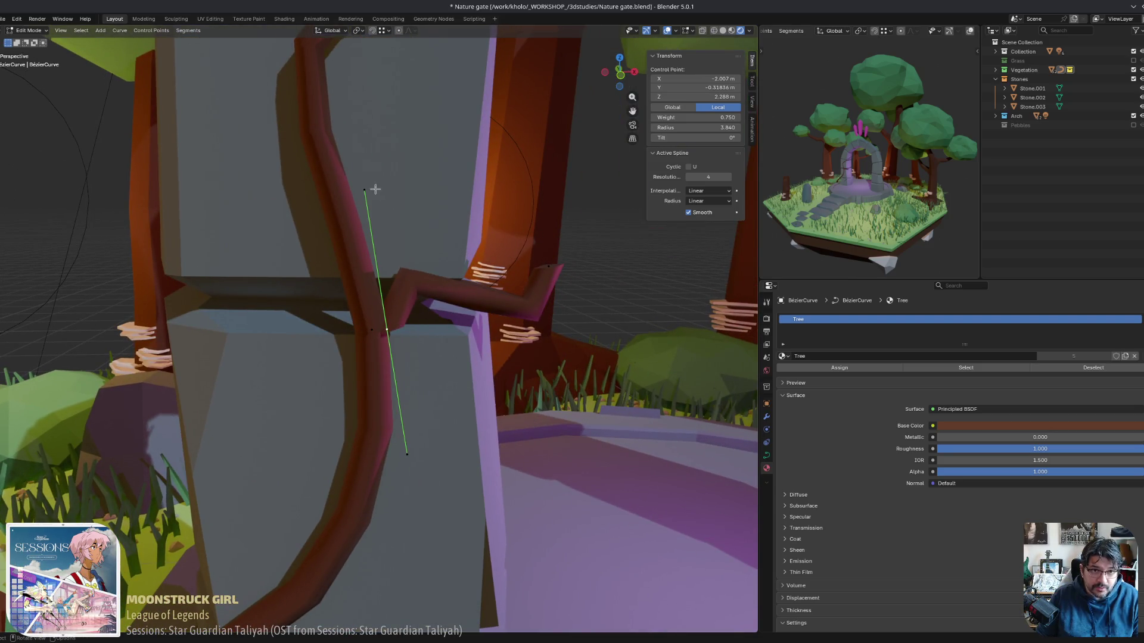
pyautogui.press('a')
pyautogui.press('r')
pyautogui.click(416, 226)
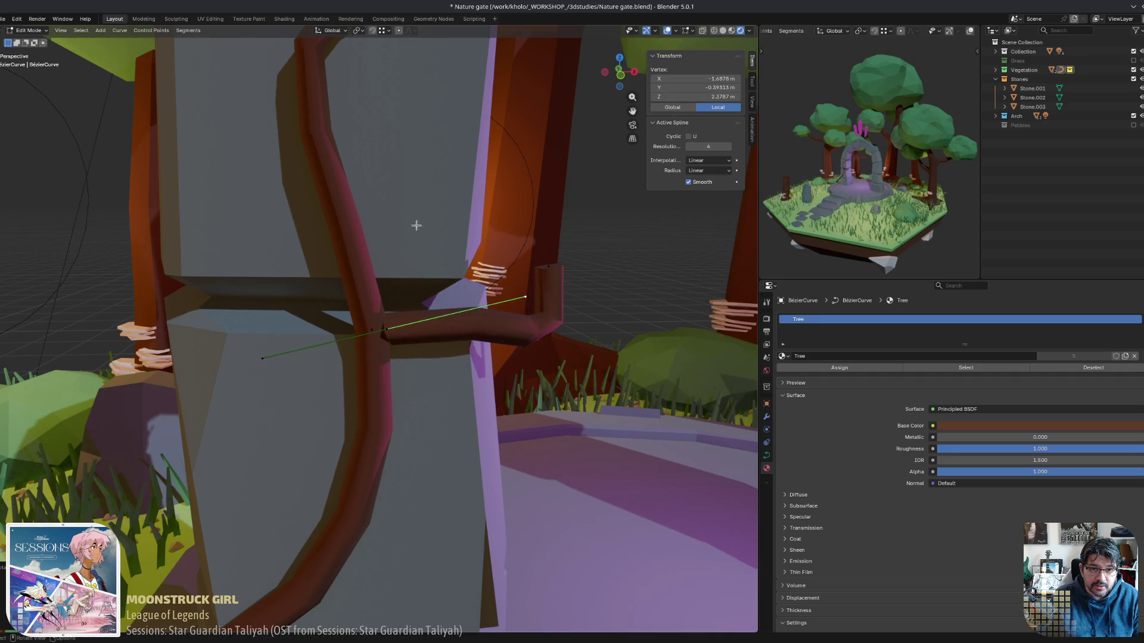
# Reposition the branch's end control point so the offshoot arches toward the tree trunk.
pyautogui.moveTo(416, 225)
pyautogui.mouseDown(button='middle')
pyautogui.moveTo(263, 403)
pyautogui.moveTo(160, 400)
pyautogui.moveTo(140, 379)
pyautogui.mouseUp(button='middle')
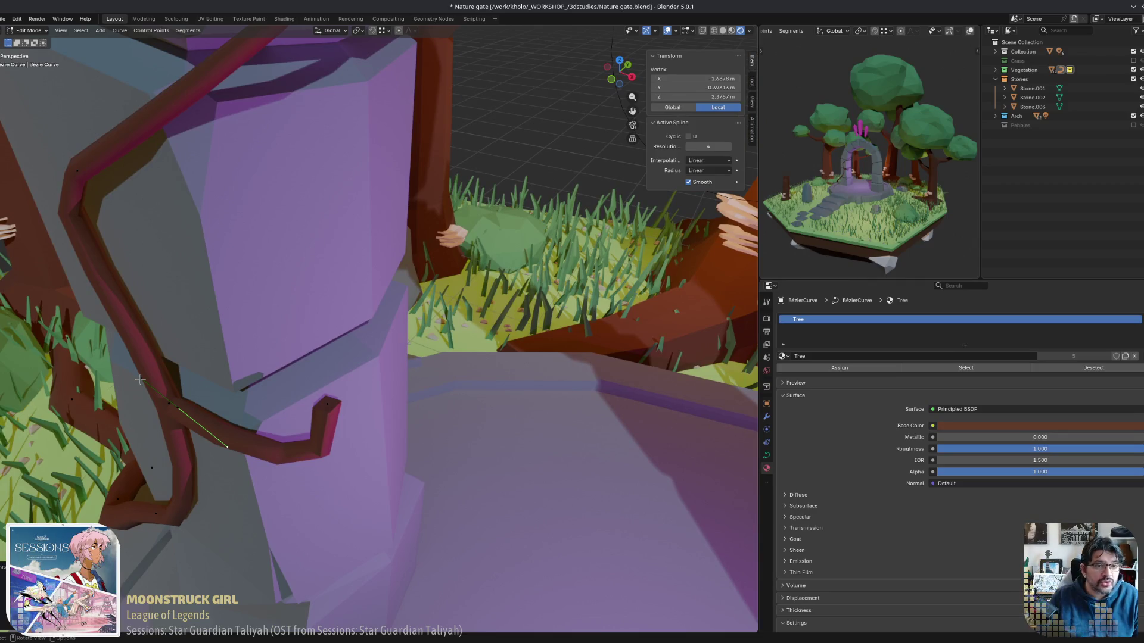
pyautogui.moveTo(173, 417)
pyautogui.mouseDown(button='middle')
pyautogui.moveTo(312, 464)
pyautogui.moveTo(489, 357)
pyautogui.mouseUp(button='middle')
pyautogui.click(304, 472)
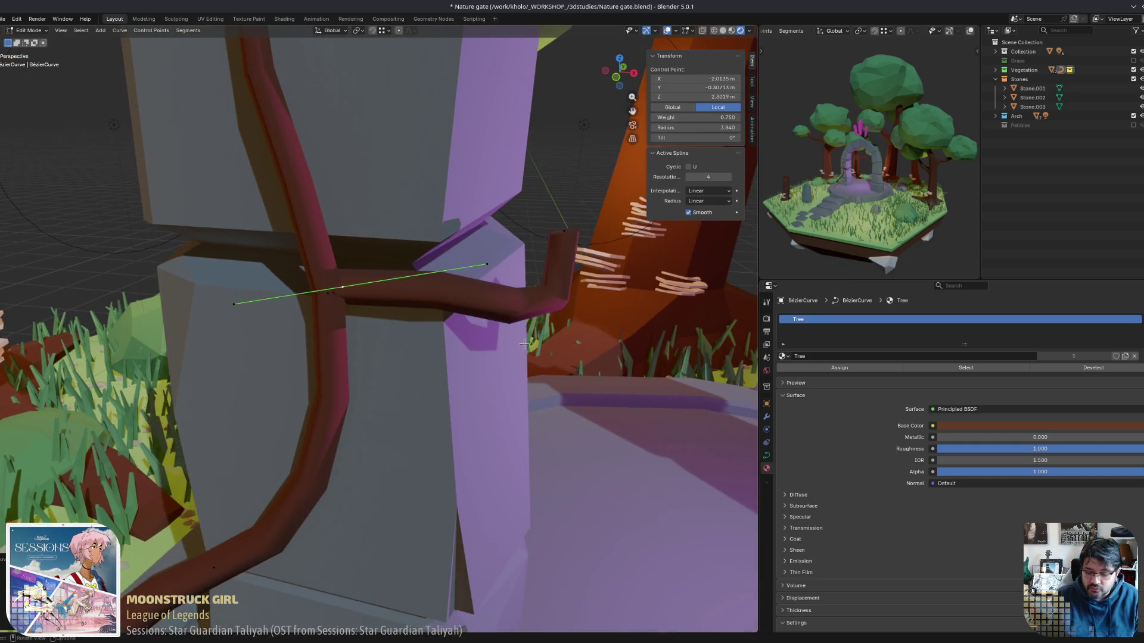
pyautogui.click(524, 340)
pyautogui.scroll(3, 481, 369)
pyautogui.scroll(-4, 482, 369)
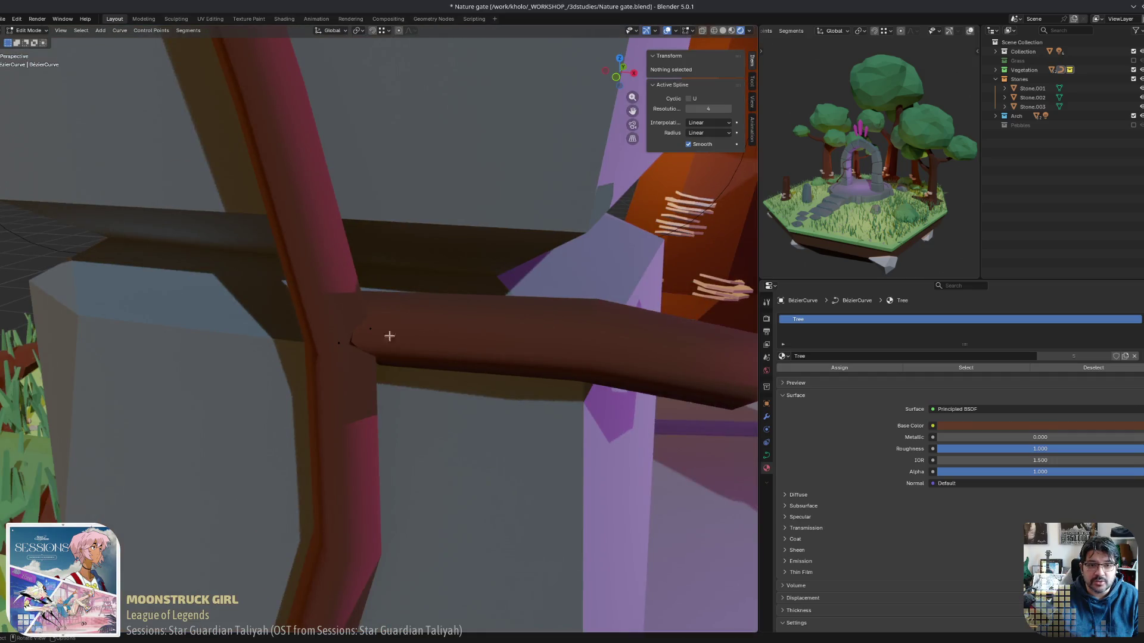
pyautogui.click(389, 334)
pyautogui.press('g')
pyautogui.click(513, 339)
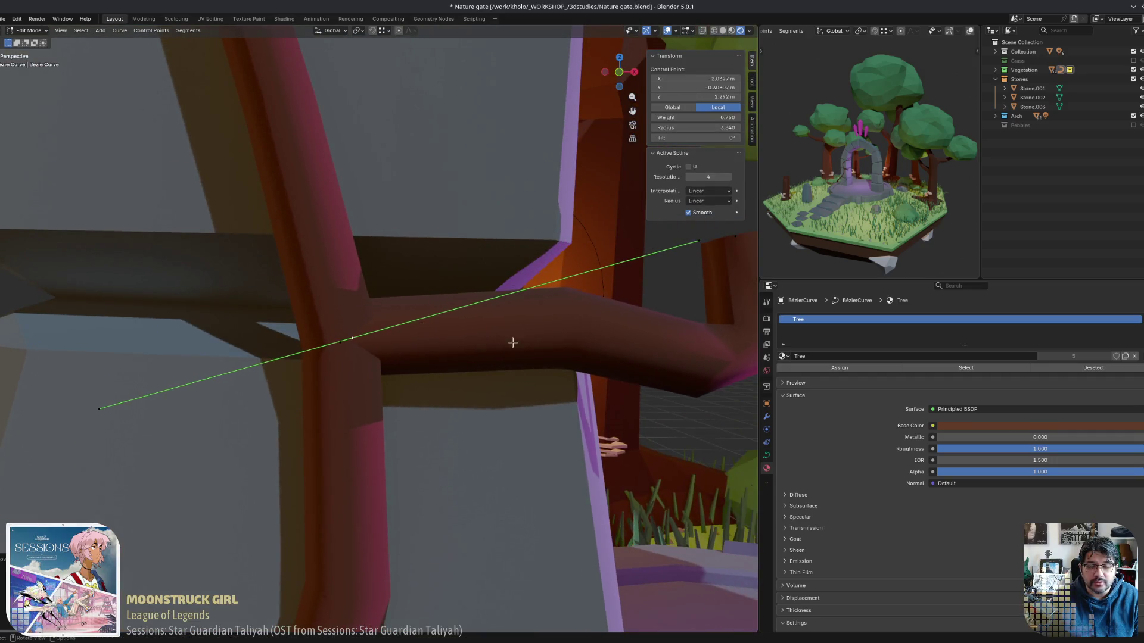
pyautogui.moveTo(513, 339); pyautogui.dragTo(588, 369, button='middle')
pyautogui.press('g')
pyautogui.click(559, 302)
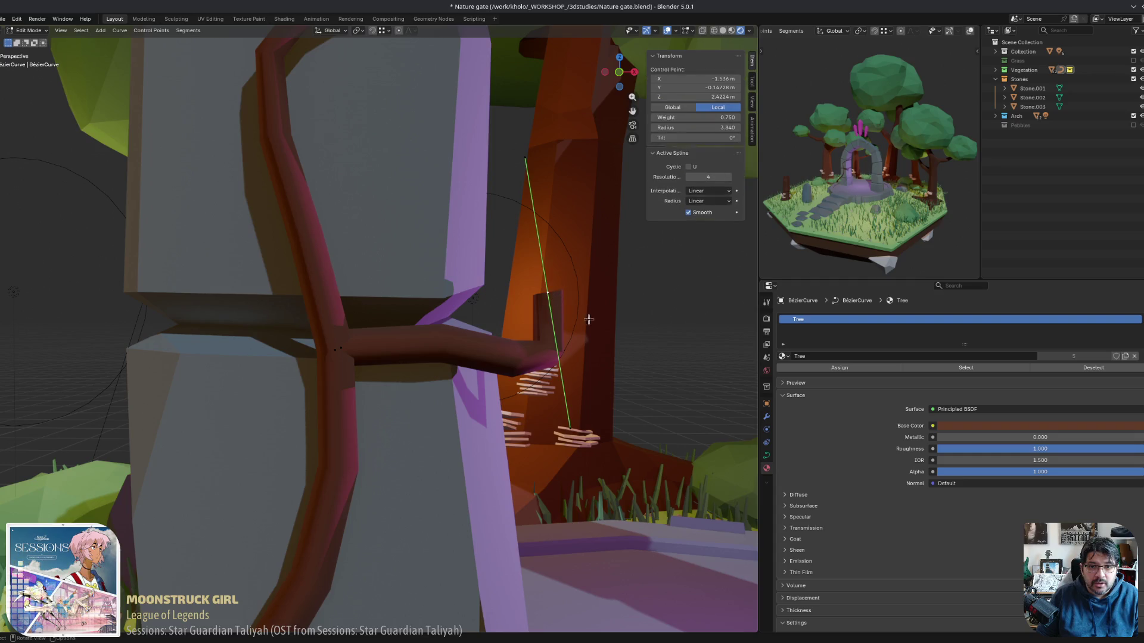
pyautogui.moveTo(558, 302); pyautogui.dragTo(537, 352, button='middle')
pyautogui.press('g')
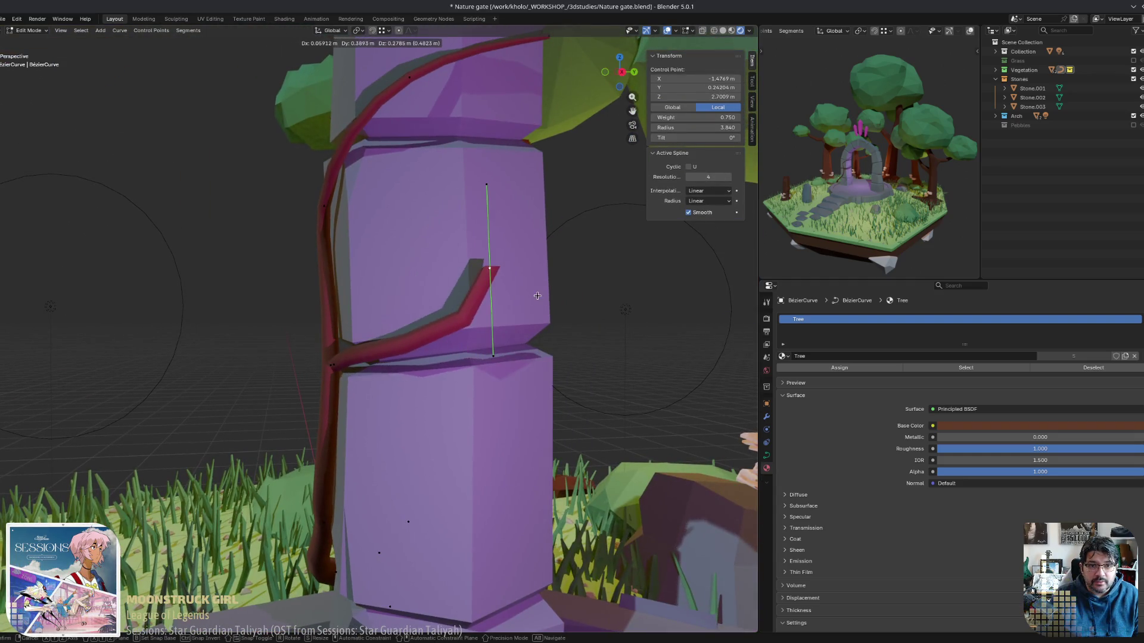
pyautogui.click(539, 298)
# Adjust the tip point's top handle and extend the branch with a new segment.
pyautogui.moveTo(540, 298)
pyautogui.mouseDown(button='middle')
pyautogui.moveTo(600, 302)
pyautogui.moveTo(516, 312)
pyautogui.mouseUp(button='middle')
pyautogui.click(477, 198)
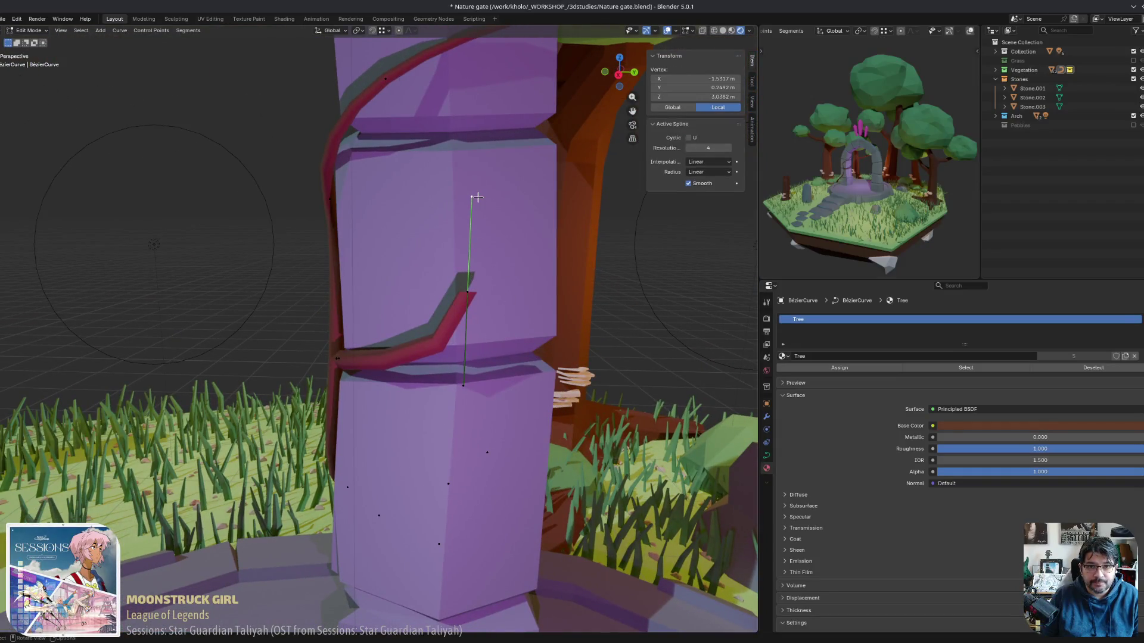
pyautogui.press('g')
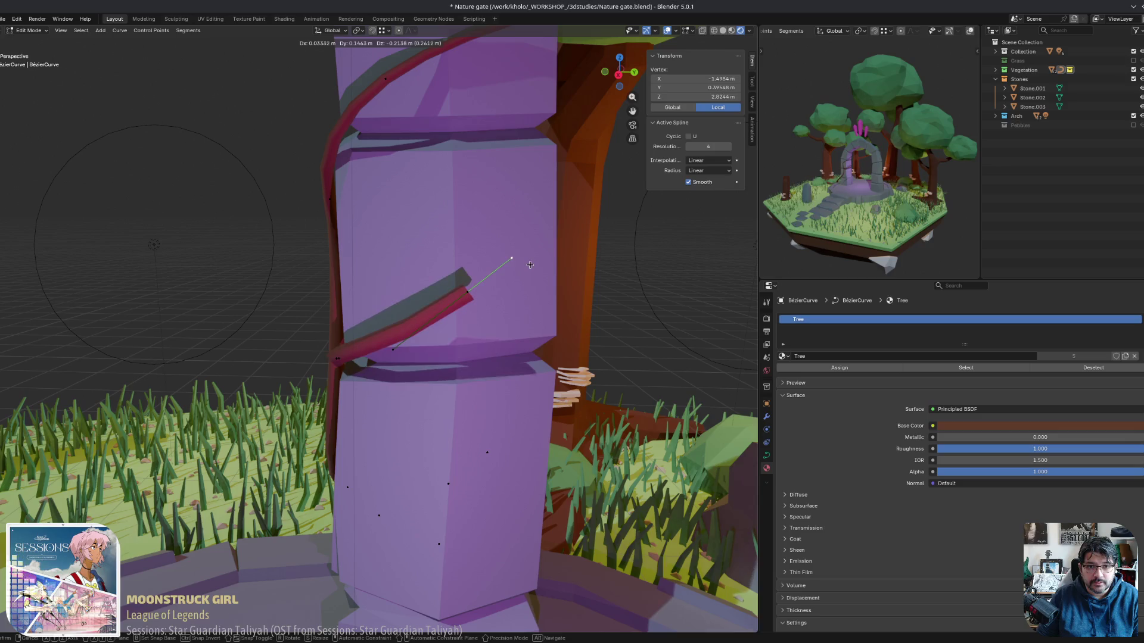
pyautogui.keyDown('alt'); pyautogui.moveTo(545, 277); pyautogui.dragTo(580, 300, button='middle'); pyautogui.keyUp('alt')
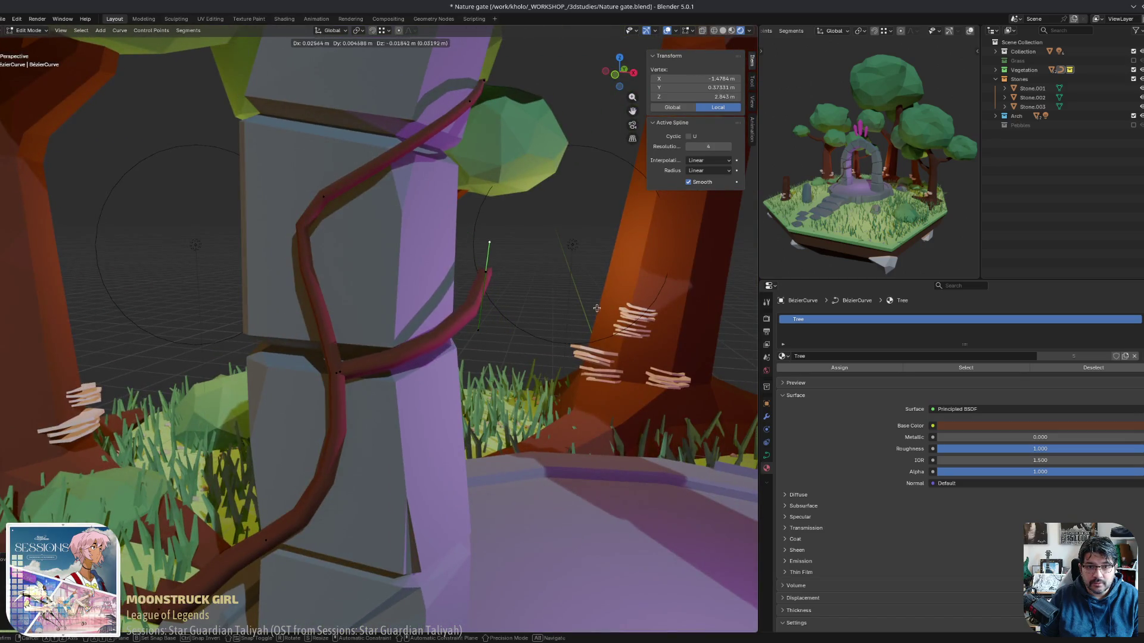
pyautogui.click(483, 271)
pyautogui.moveTo(479, 271); pyautogui.dragTo(453, 271, button='middle')
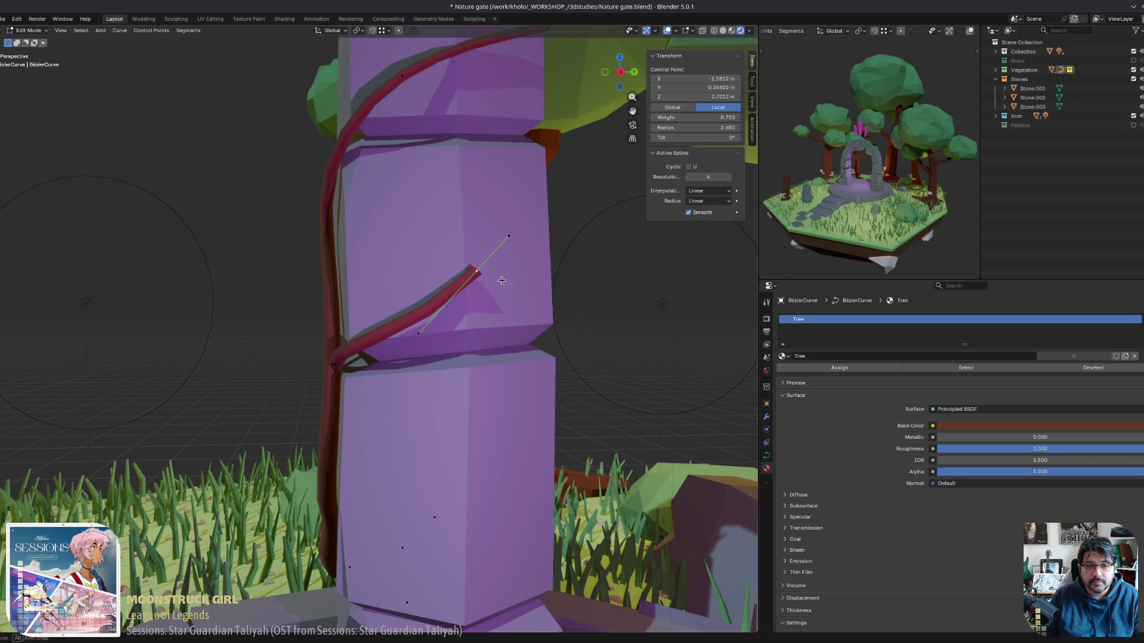
pyautogui.moveTo(501, 281); pyautogui.dragTo(476, 291, button='middle')
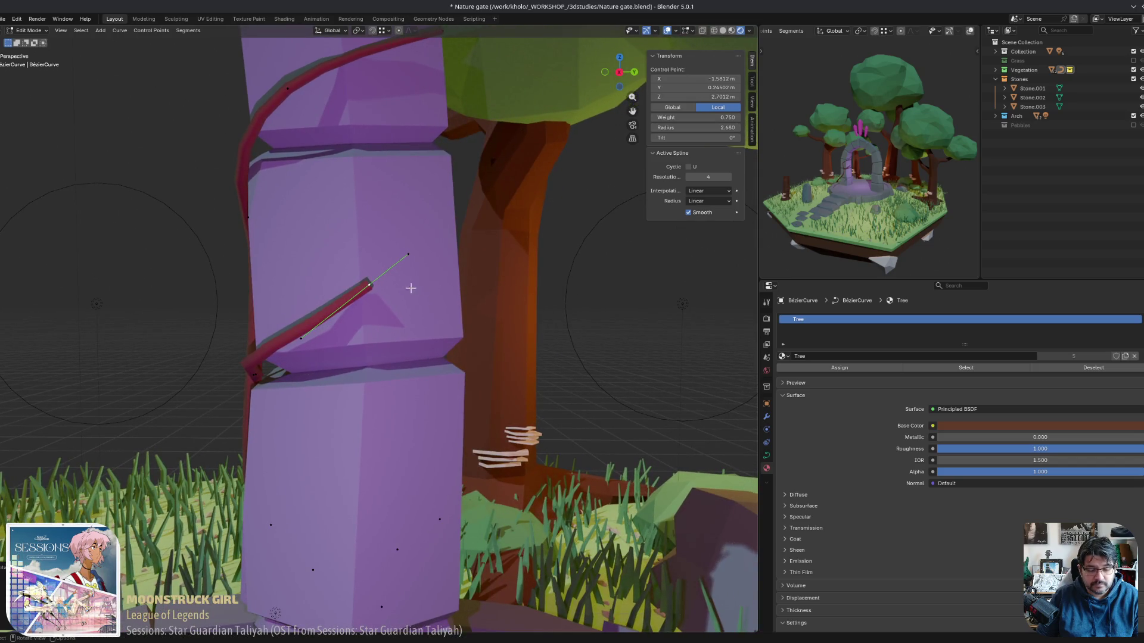
pyautogui.press('g')
pyautogui.click(476, 361)
# Rotate the branch tip, then drag its point and handle to hook over the middle stone's edge.
pyautogui.press('e')
pyautogui.press('r')
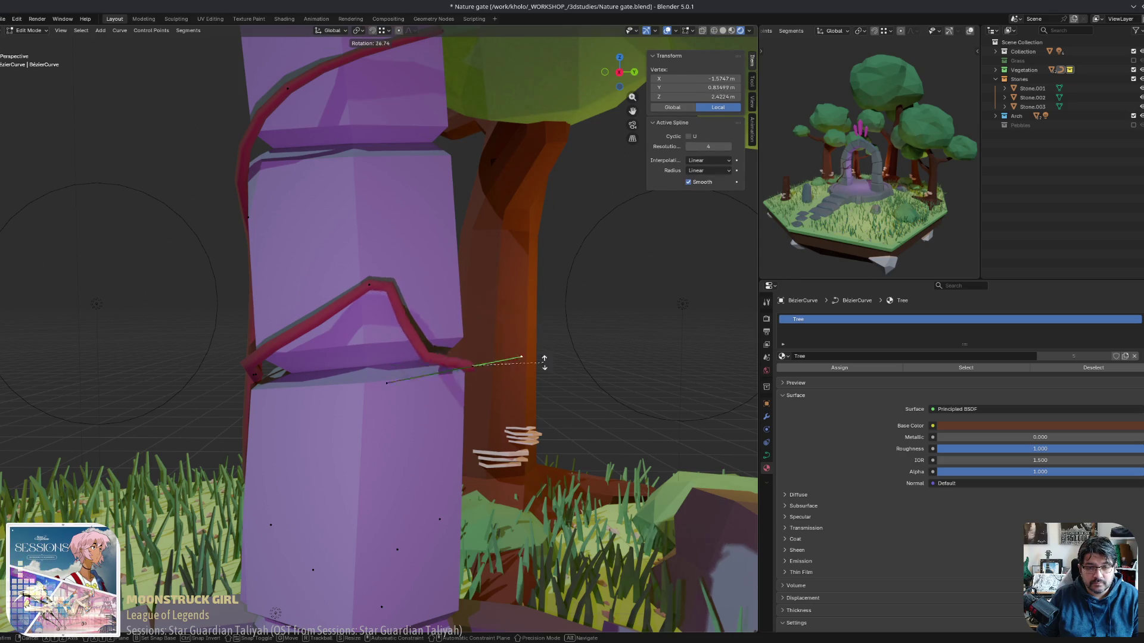
pyautogui.click(507, 403)
pyautogui.moveTo(507, 402); pyautogui.dragTo(251, 375, button='middle')
pyautogui.moveTo(262, 377); pyautogui.dragTo(319, 375)
pyautogui.moveTo(320, 376); pyautogui.dragTo(414, 376, button='middle')
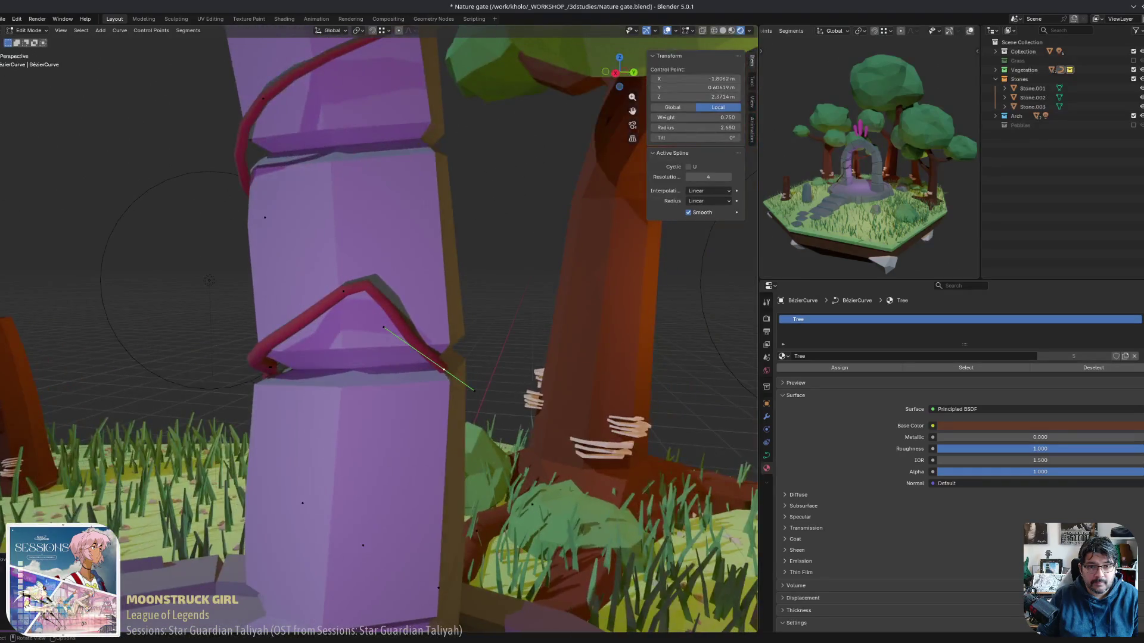
pyautogui.moveTo(438, 372)
pyautogui.mouseDown()
pyautogui.moveTo(536, 381)
pyautogui.moveTo(450, 361)
pyautogui.mouseUp()
pyautogui.moveTo(450, 361)
pyautogui.mouseDown(button='middle')
pyautogui.moveTo(370, 351)
pyautogui.moveTo(401, 307)
pyautogui.mouseUp(button='middle')
pyautogui.moveTo(400, 307); pyautogui.dragTo(430, 337)
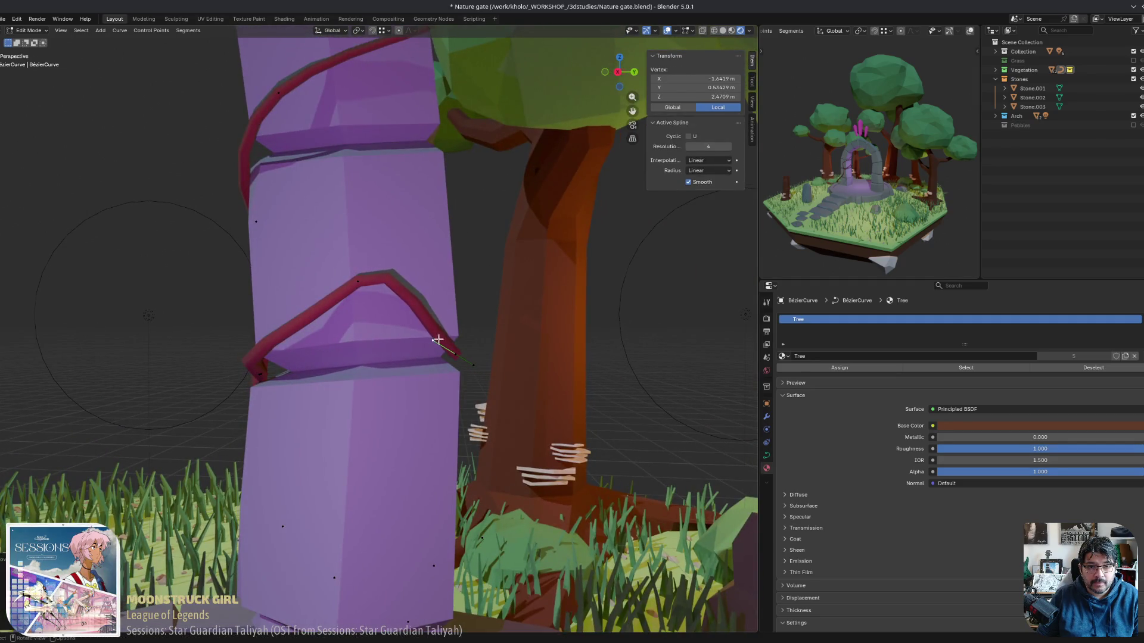
pyautogui.moveTo(430, 338); pyautogui.dragTo(326, 295, button='middle')
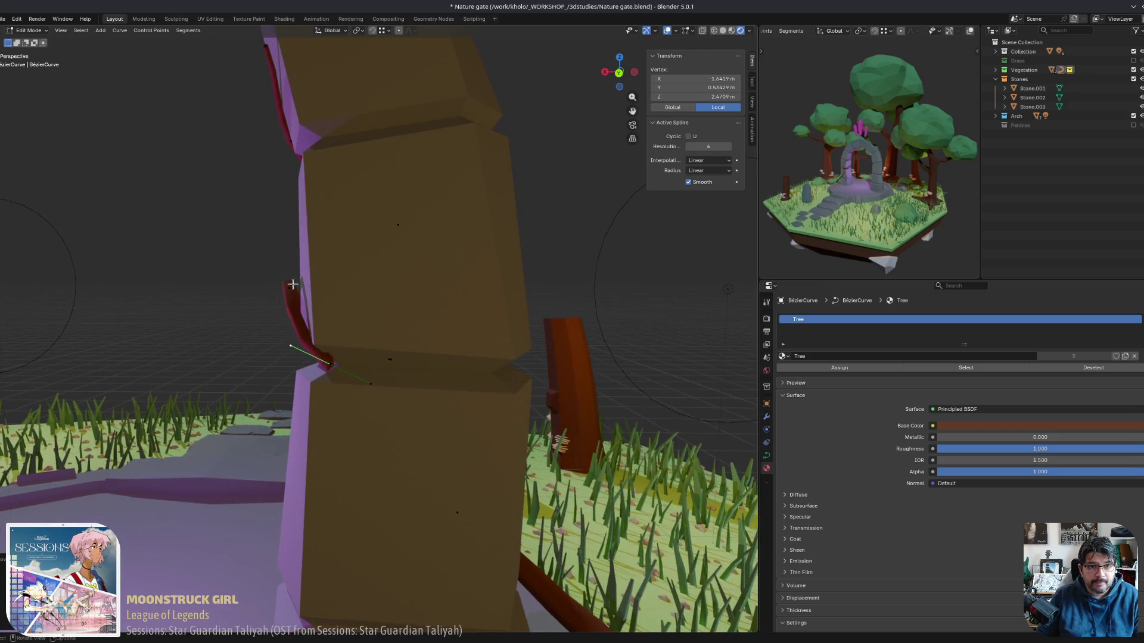
# Change the vine tip's radius in the N-panel and move the tip point.
pyautogui.click(296, 286)
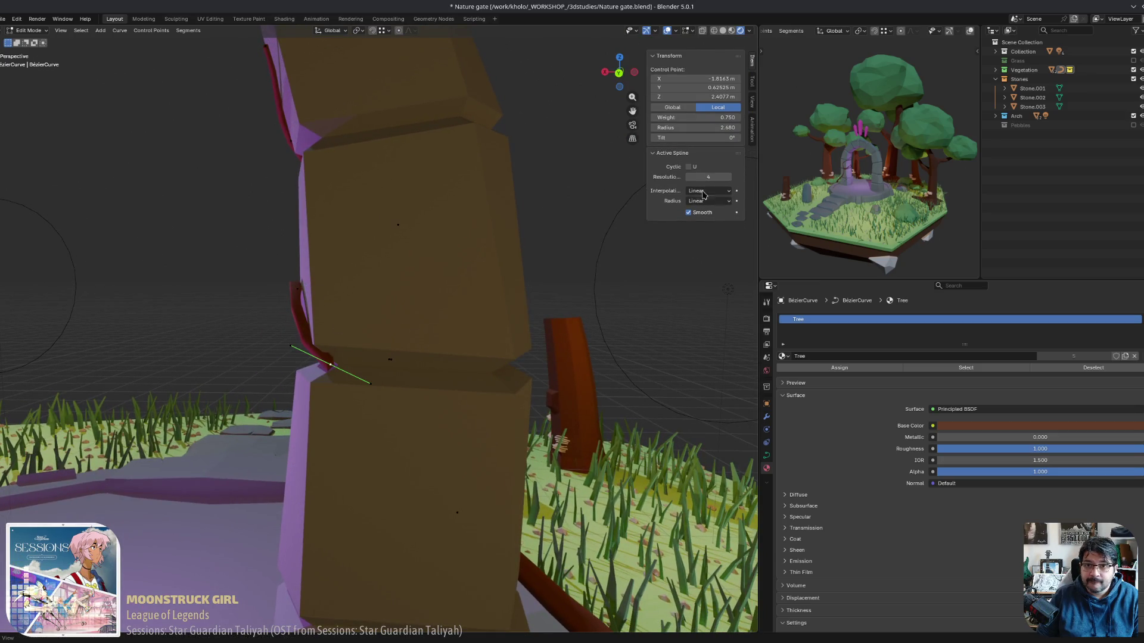
pyautogui.moveTo(713, 126); pyautogui.dragTo(710, 125)
pyautogui.write('1.910')
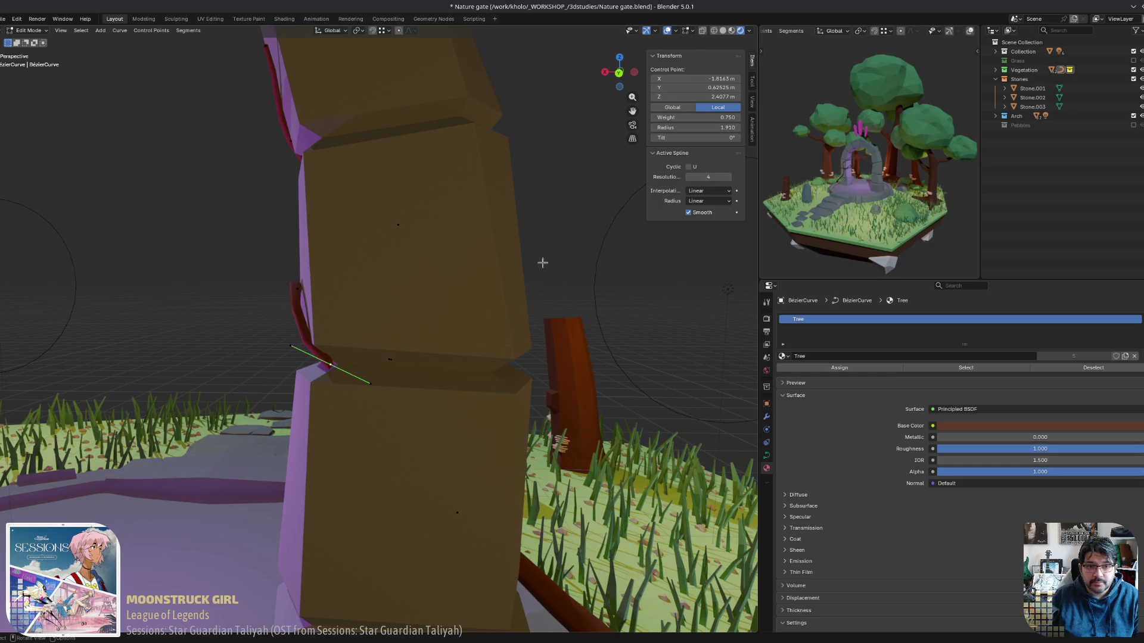
pyautogui.press('g')
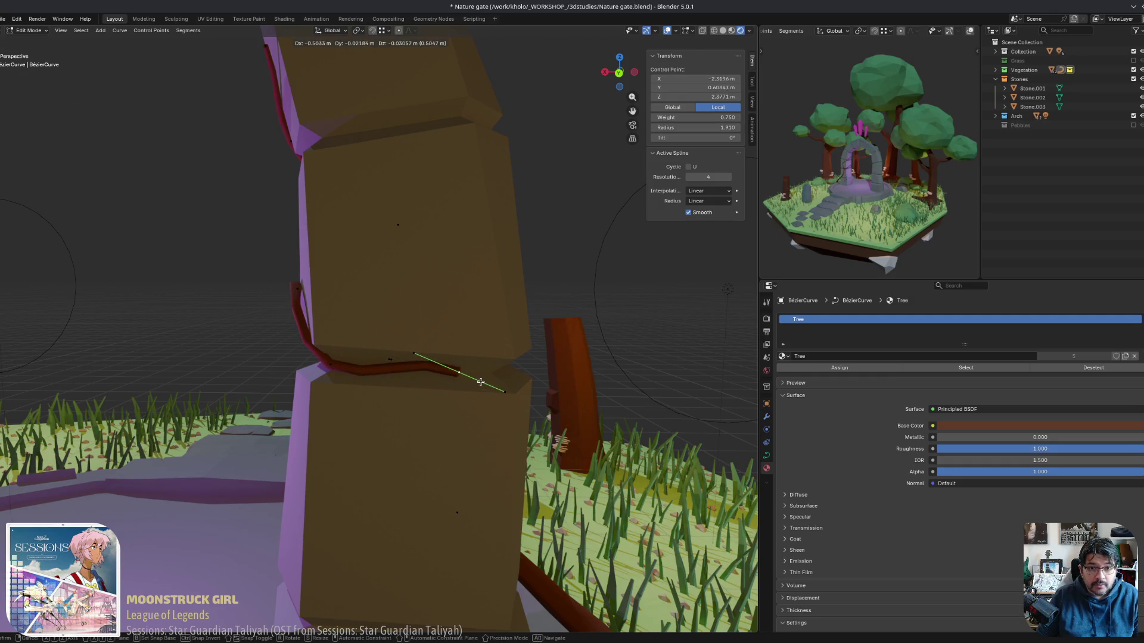
pyautogui.click(489, 383)
# Angle the tip point's handle so the vine lies along the seam between stone blocks.
pyautogui.click(513, 394)
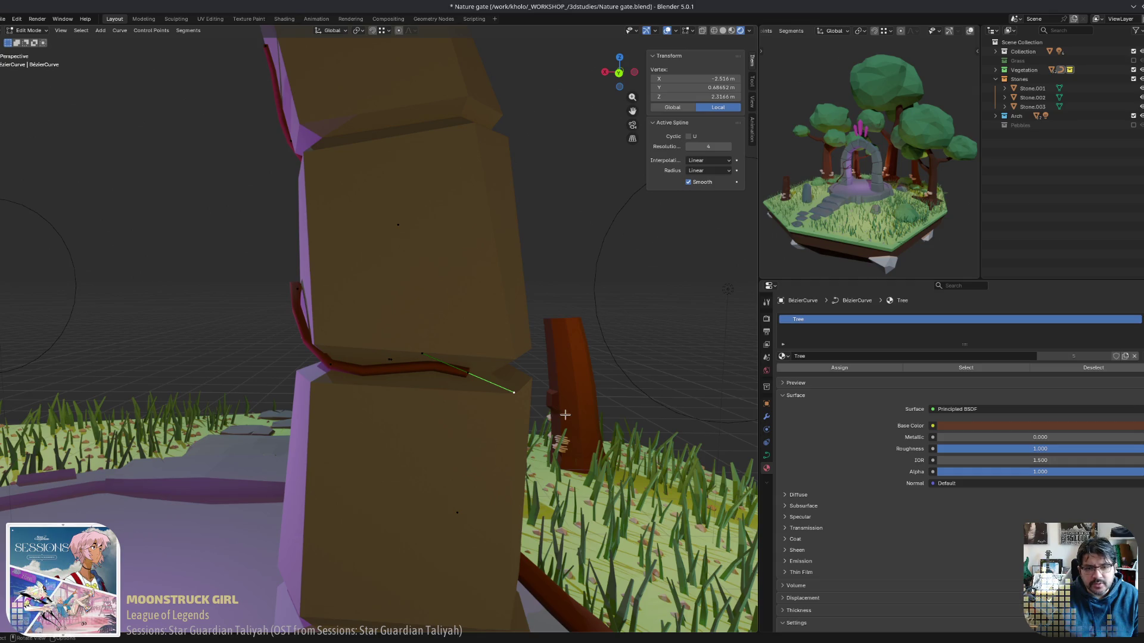
pyautogui.press('g')
pyautogui.click(573, 378)
pyautogui.moveTo(573, 378)
pyautogui.mouseDown(button='middle')
pyautogui.moveTo(613, 441)
pyautogui.moveTo(454, 332)
pyautogui.moveTo(480, 342)
pyautogui.moveTo(527, 332)
pyautogui.mouseUp(button='middle')
pyautogui.press('g')
pyautogui.click(543, 389)
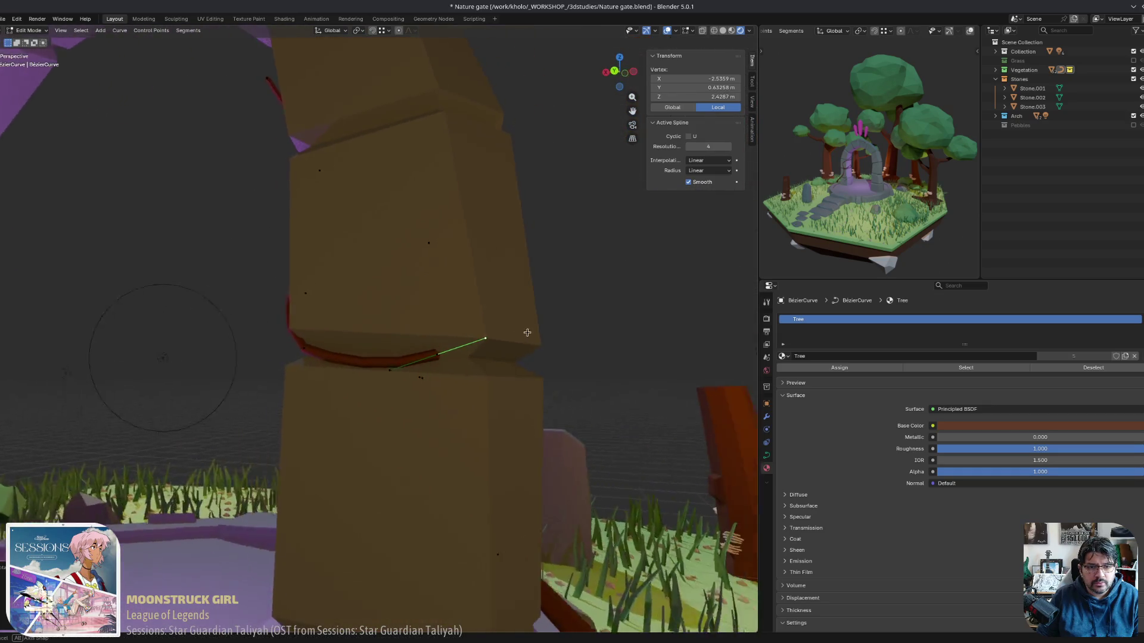
pyautogui.click(439, 355)
pyautogui.moveTo(440, 355); pyautogui.dragTo(704, 519, button='middle')
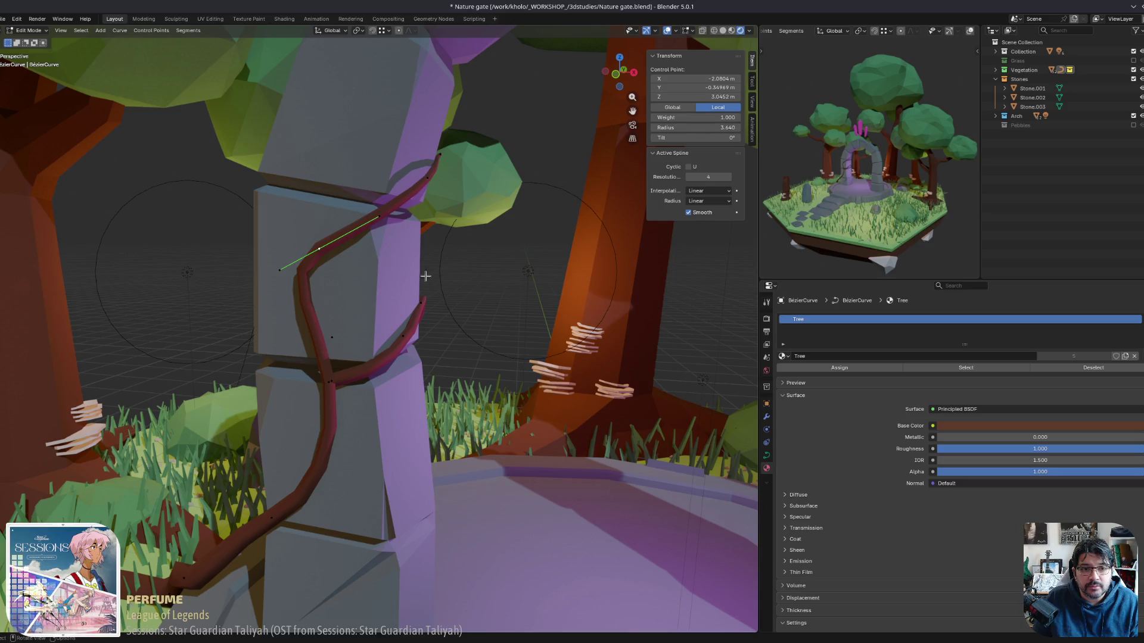
# Reshape the vine near the pillar base and set the end point's radius to 5.308.
pyautogui.moveTo(425, 276)
pyautogui.mouseDown(button='middle')
pyautogui.moveTo(315, 301)
pyautogui.moveTo(348, 294)
pyautogui.moveTo(267, 477)
pyautogui.moveTo(390, 474)
pyautogui.mouseUp(button='middle')
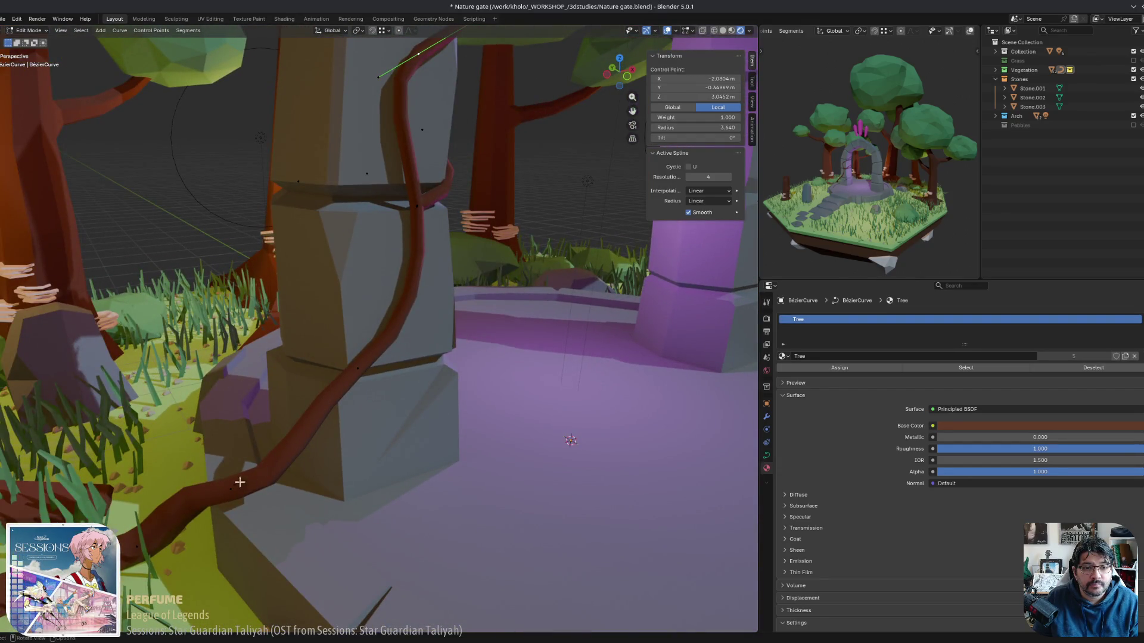
pyautogui.click(214, 500)
pyautogui.hotkey('ctrl', 'z')
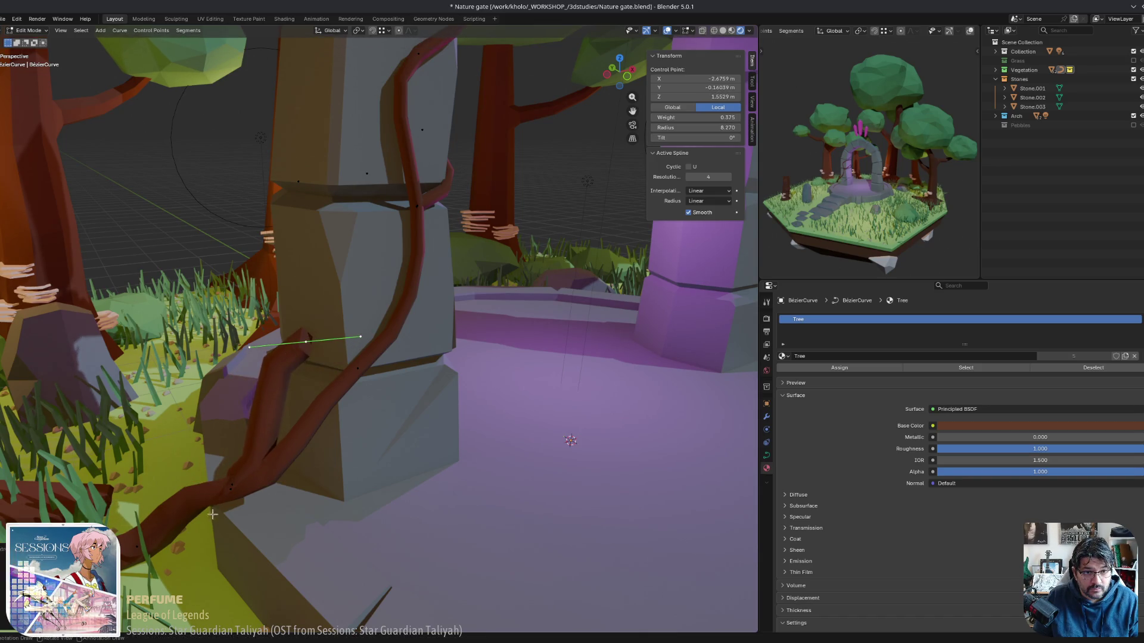
pyautogui.moveTo(212, 514); pyautogui.dragTo(292, 499, button='middle')
pyautogui.click(366, 377)
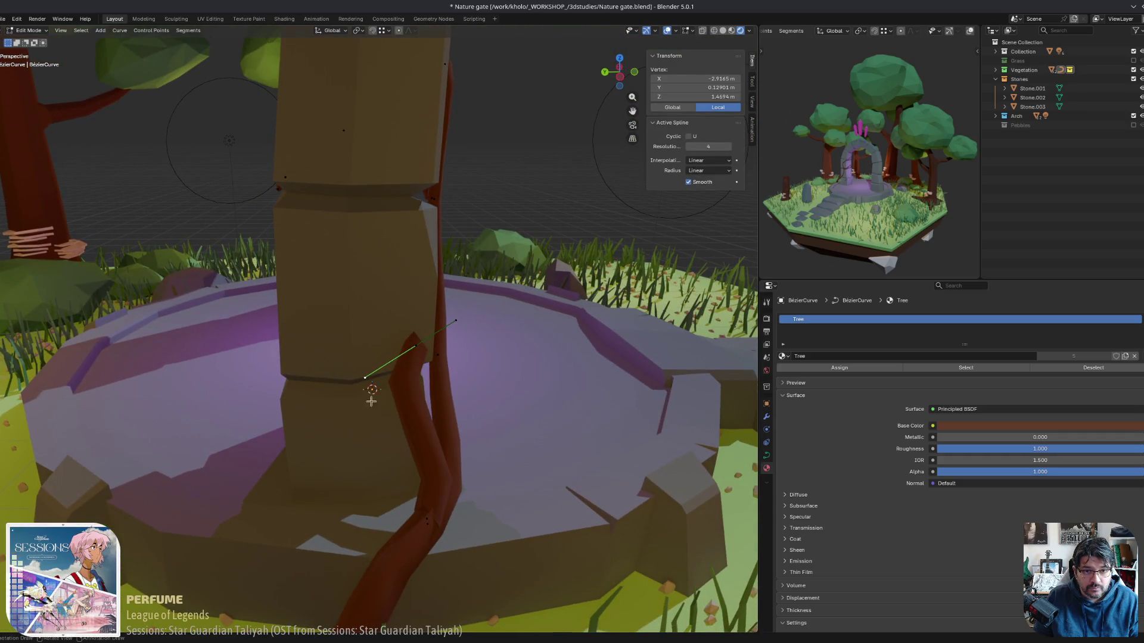
pyautogui.press('g')
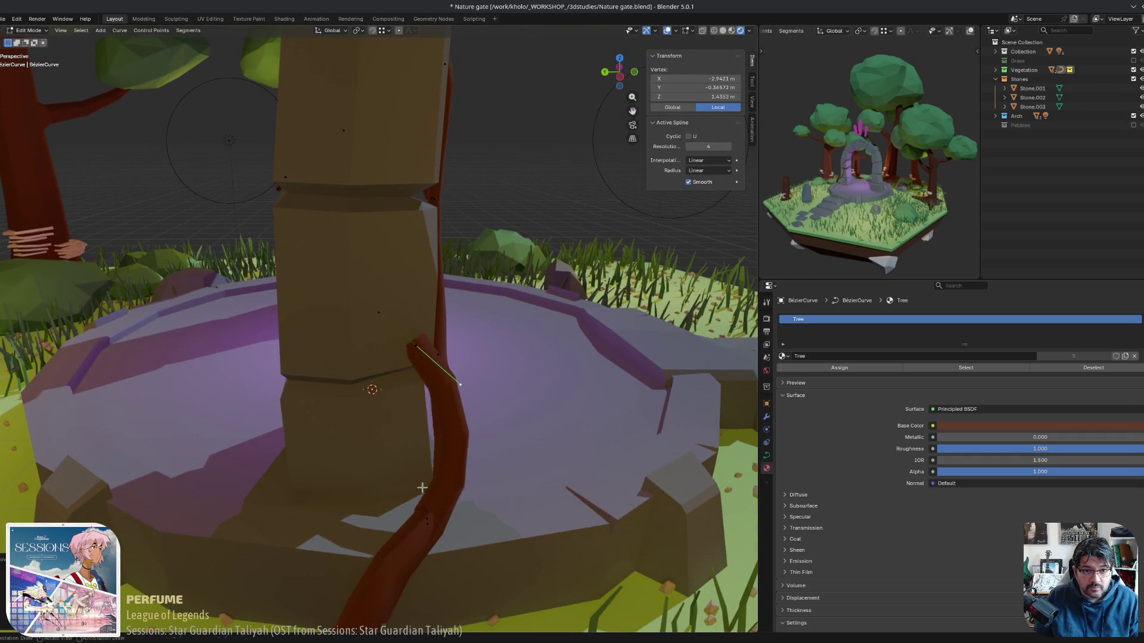
pyautogui.click(424, 482)
pyautogui.moveTo(424, 481)
pyautogui.mouseDown(button='middle')
pyautogui.moveTo(334, 457)
pyautogui.moveTo(399, 495)
pyautogui.mouseUp(button='middle')
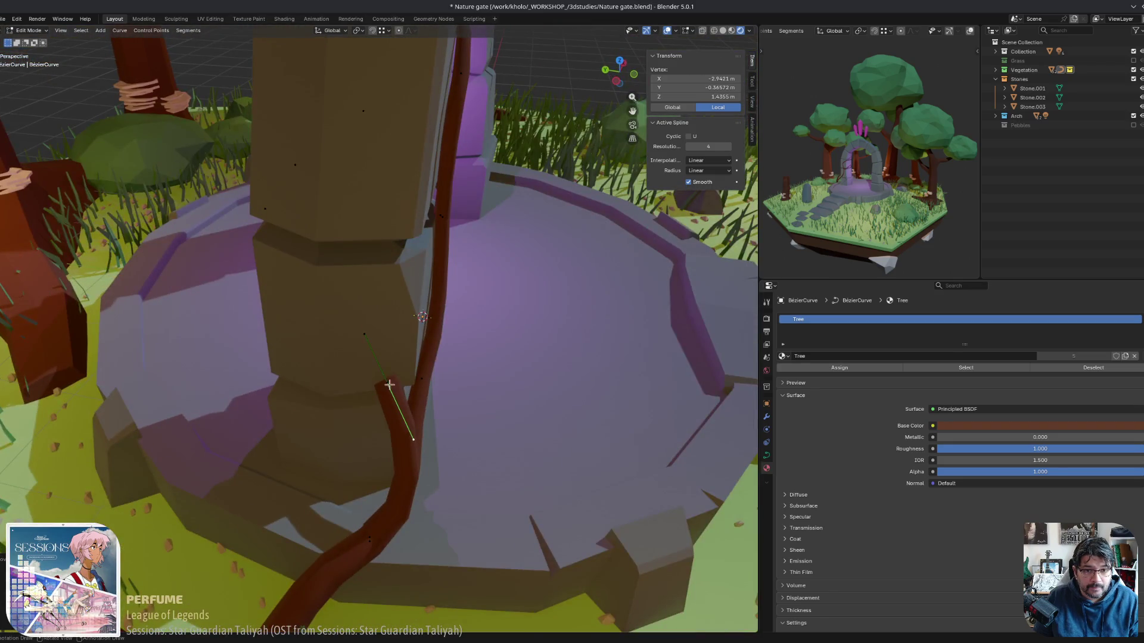
pyautogui.moveTo(389, 385); pyautogui.dragTo(370, 385)
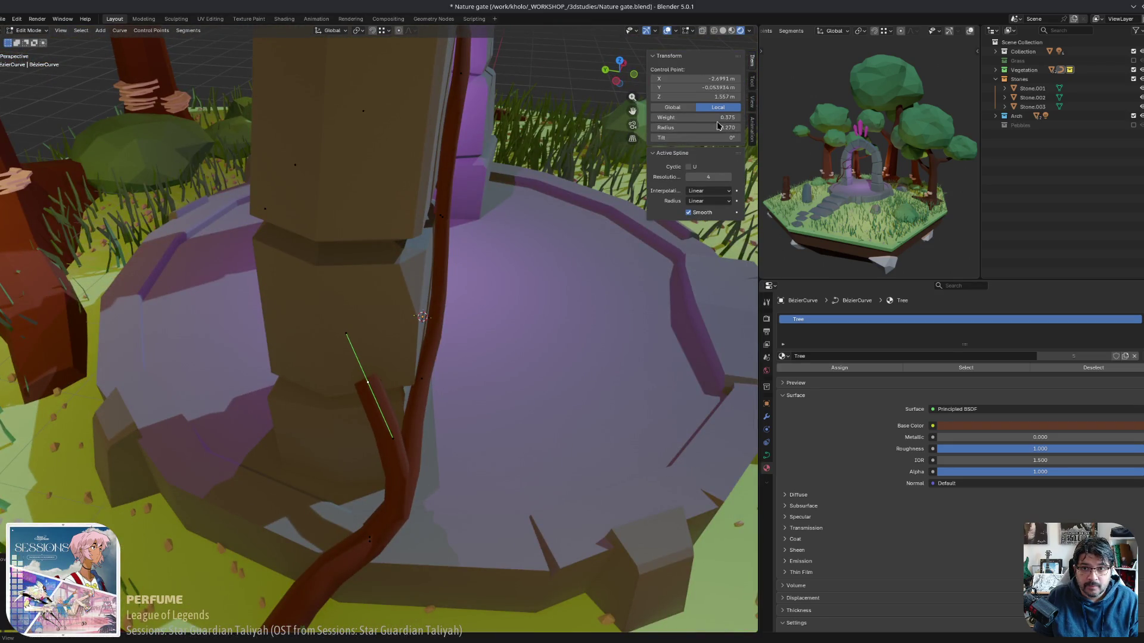
pyautogui.press('s')
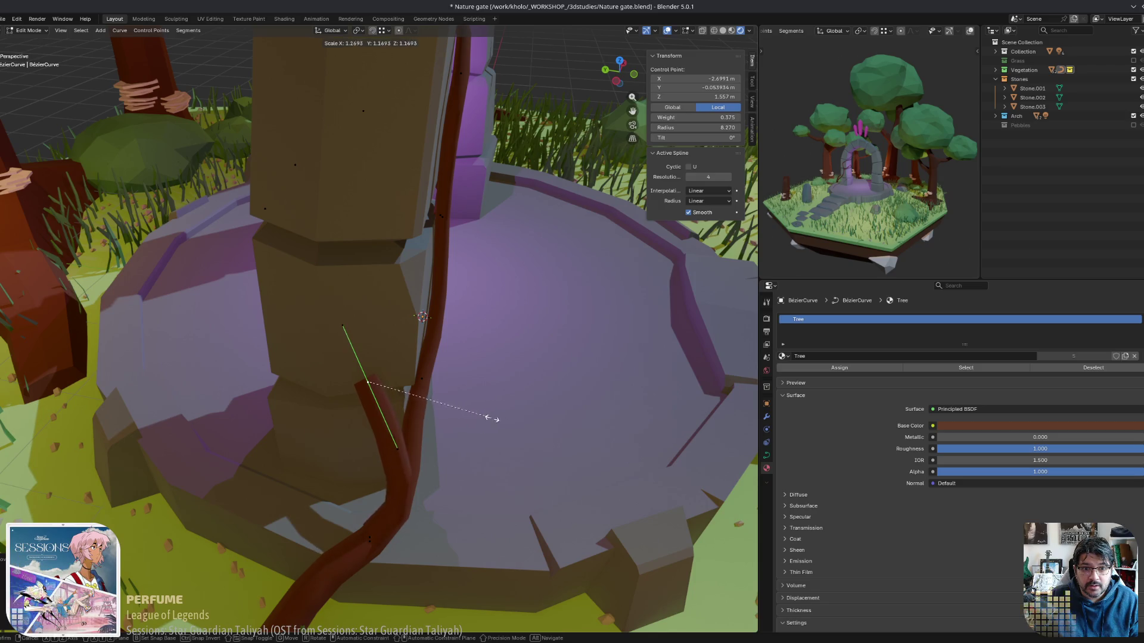
pyautogui.press('Escape')
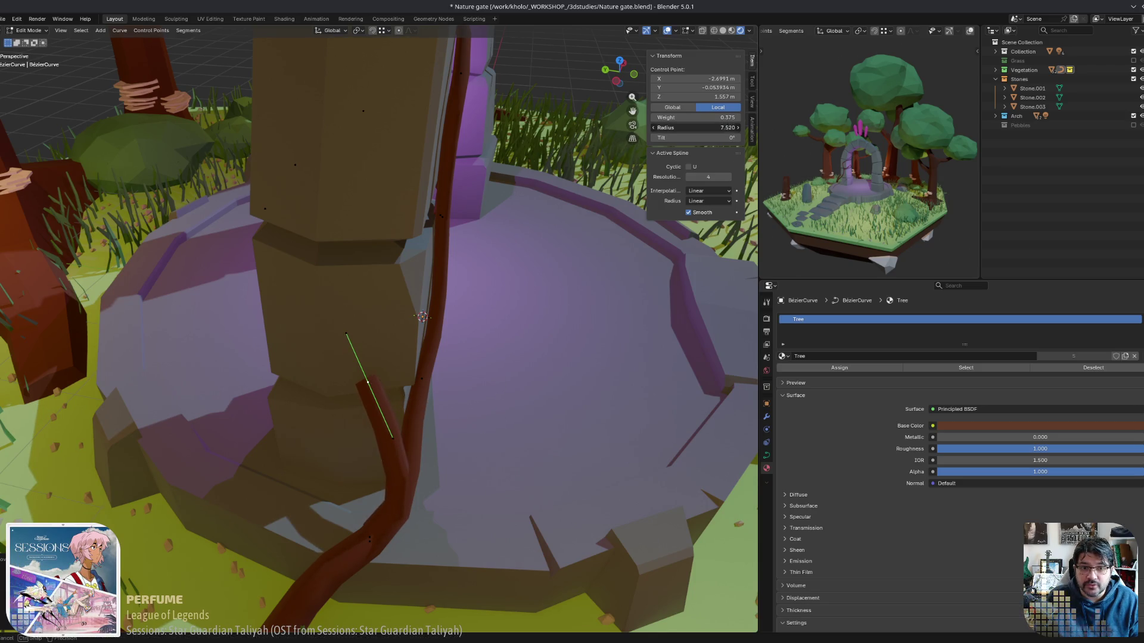
pyautogui.moveTo(454, 506)
pyautogui.mouseDown(button='middle')
pyautogui.moveTo(525, 512)
pyautogui.moveTo(454, 505)
pyautogui.mouseUp(button='middle')
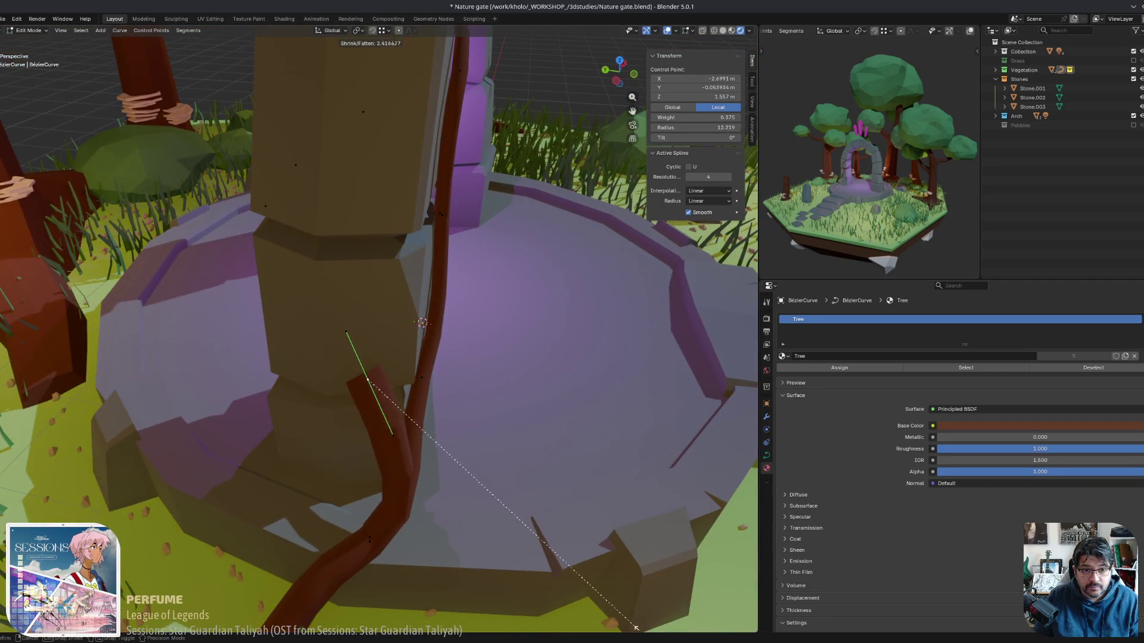
pyautogui.click(513, 523)
pyautogui.moveTo(512, 523)
pyautogui.mouseDown(button='middle')
pyautogui.moveTo(494, 513)
pyautogui.moveTo(566, 518)
pyautogui.moveTo(414, 461)
pyautogui.moveTo(463, 440)
pyautogui.mouseUp(button='middle')
# Extrude three new vine points climbing up the left pillar.
pyautogui.press('e')
pyautogui.click(441, 442)
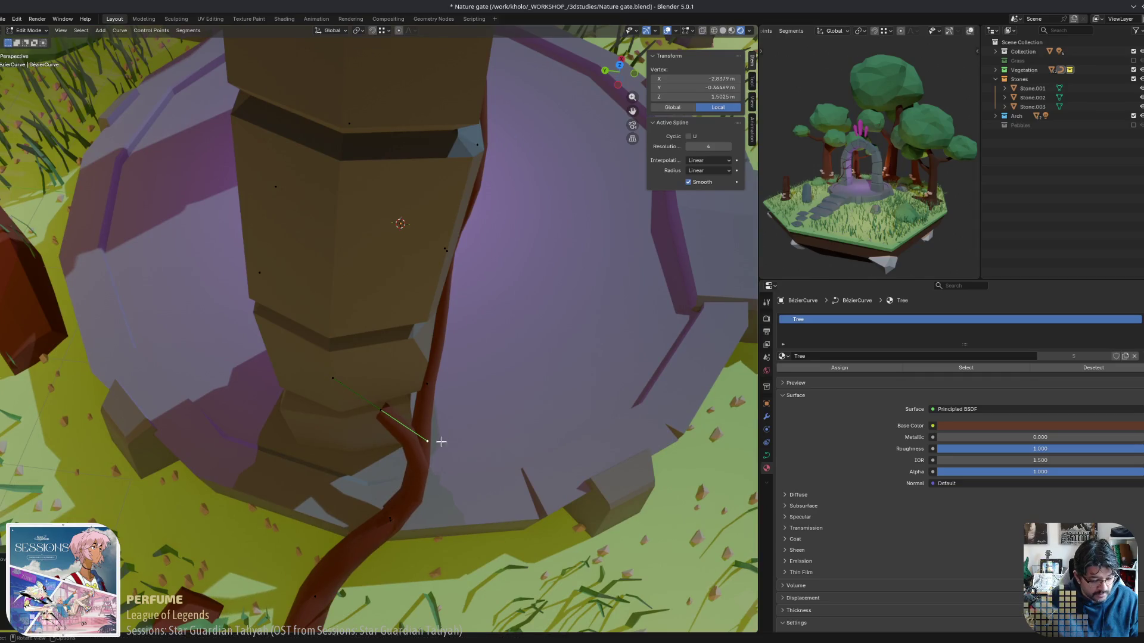
pyautogui.press('e')
pyautogui.moveTo(382, 413)
pyautogui.keyDown('alt'); pyautogui.mouseDown(button='middle')
pyautogui.moveTo(437, 399)
pyautogui.moveTo(412, 460)
pyautogui.moveTo(439, 455)
pyautogui.mouseUp(button='middle'); pyautogui.keyUp('alt')
pyautogui.click(380, 420)
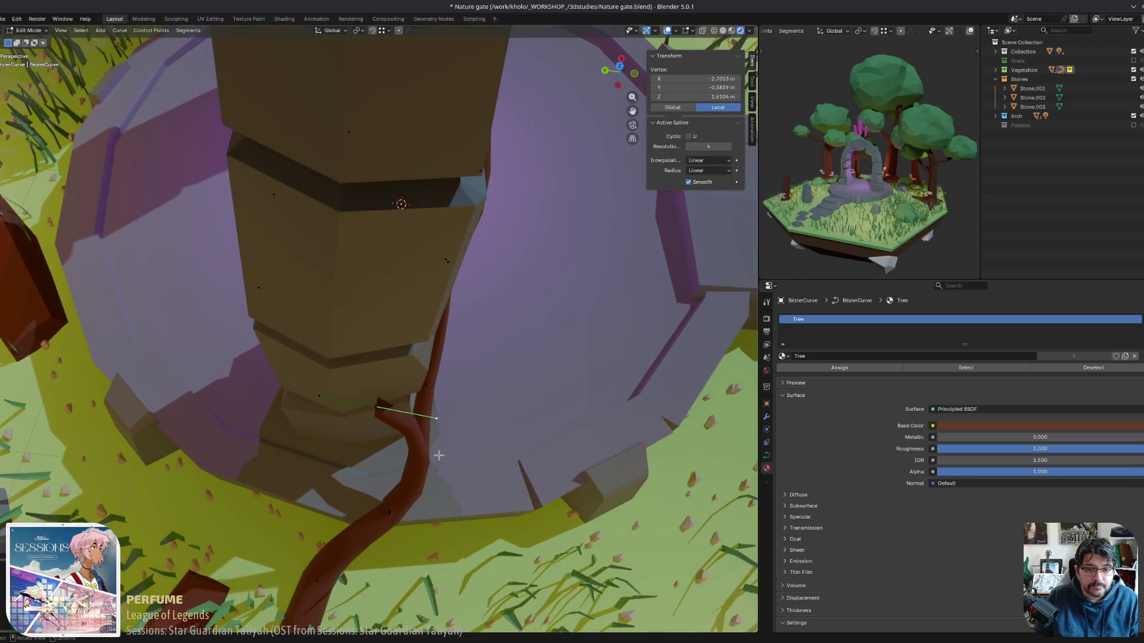
pyautogui.press('e')
pyautogui.keyDown('alt'); pyautogui.moveTo(370, 405); pyautogui.dragTo(393, 351, button='middle'); pyautogui.keyUp('alt')
pyautogui.click(404, 365)
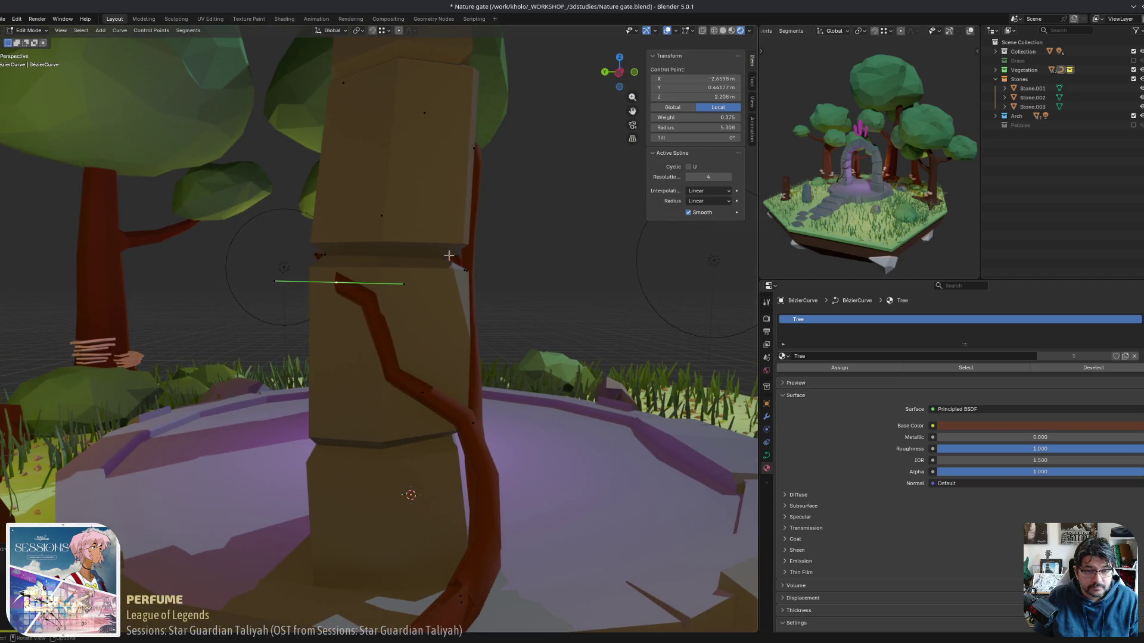
# Extrude one more vine point onto the left pillar's upper stone and nudge it into place.
pyautogui.moveTo(467, 237)
pyautogui.mouseDown(button='middle')
pyautogui.moveTo(520, 398)
pyautogui.moveTo(513, 310)
pyautogui.moveTo(477, 331)
pyautogui.moveTo(551, 425)
pyautogui.moveTo(524, 358)
pyautogui.mouseUp(button='middle')
pyautogui.click(453, 302)
pyautogui.press('e')
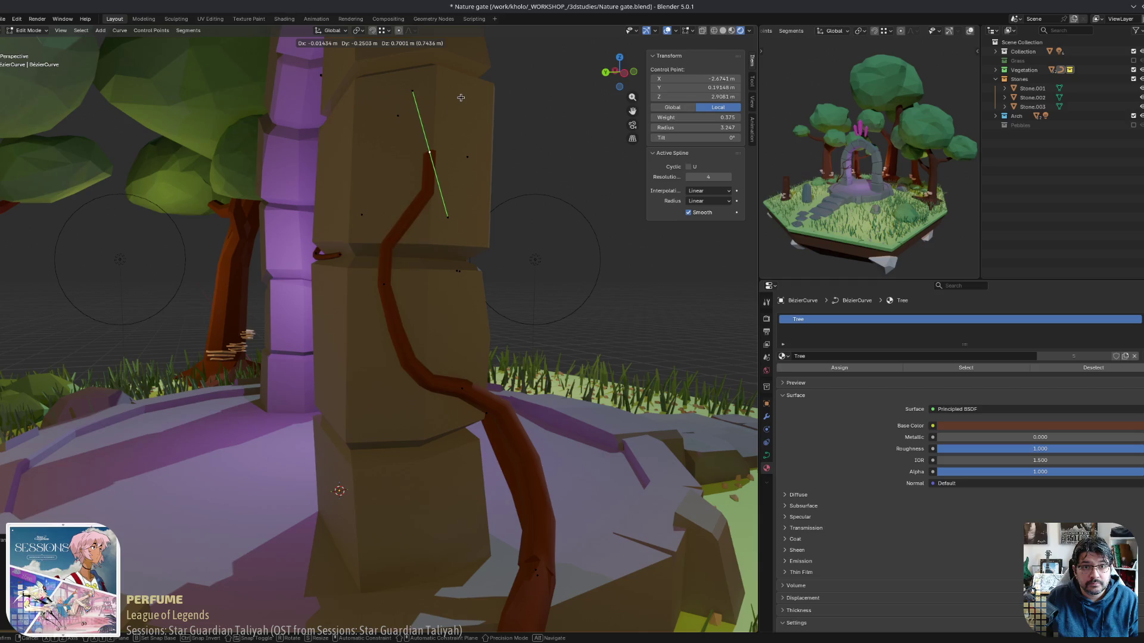
pyautogui.click(469, 80)
pyautogui.moveTo(551, 277); pyautogui.dragTo(569, 278, button='middle')
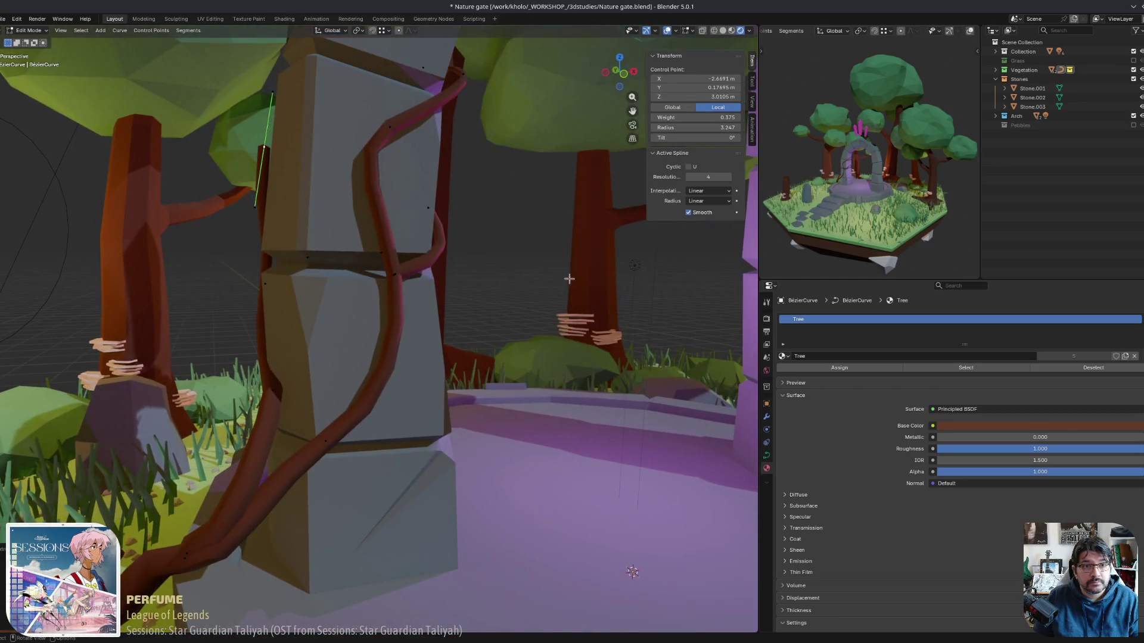
pyautogui.press('g')
pyautogui.click(509, 225)
pyautogui.moveTo(509, 225)
pyautogui.mouseDown(button='middle')
pyautogui.moveTo(468, 408)
pyautogui.moveTo(569, 427)
pyautogui.mouseUp(button='middle')
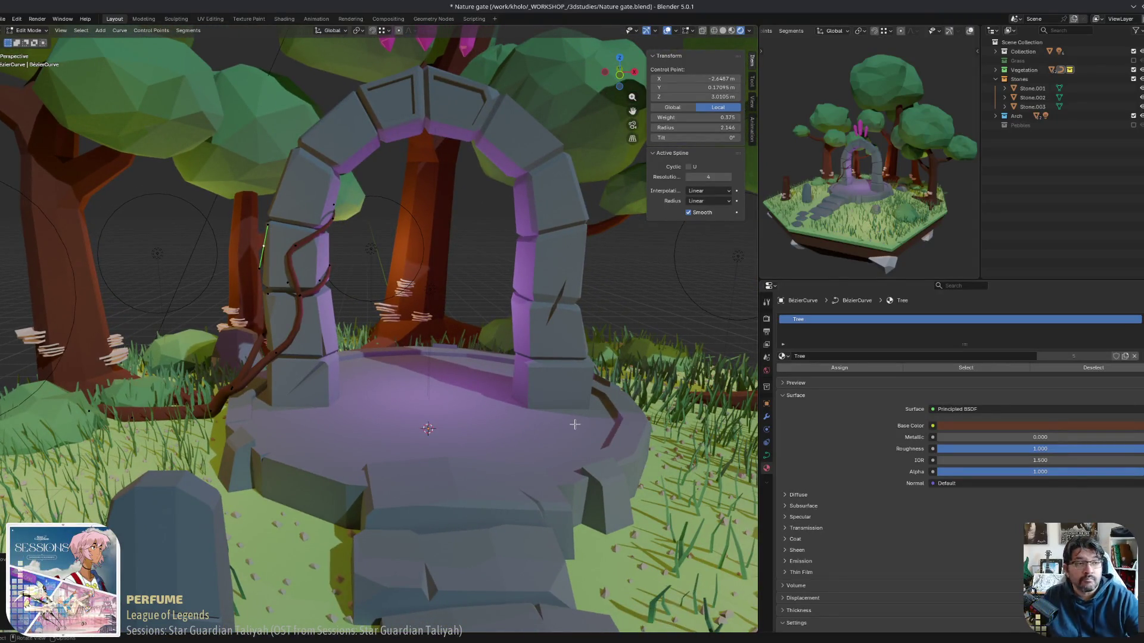
pyautogui.moveTo(623, 448); pyautogui.dragTo(578, 432, button='middle')
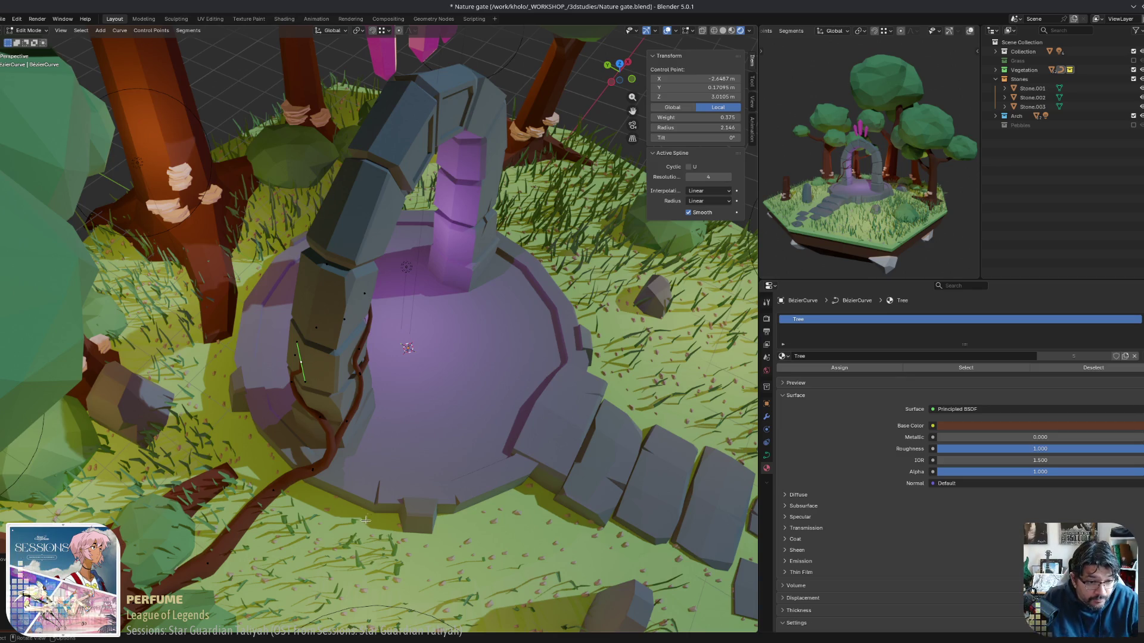
pyautogui.moveTo(563, 413)
pyautogui.mouseDown(button='middle')
pyautogui.moveTo(319, 504)
pyautogui.moveTo(294, 507)
pyautogui.moveTo(290, 474)
pyautogui.moveTo(364, 525)
pyautogui.mouseUp(button='middle')
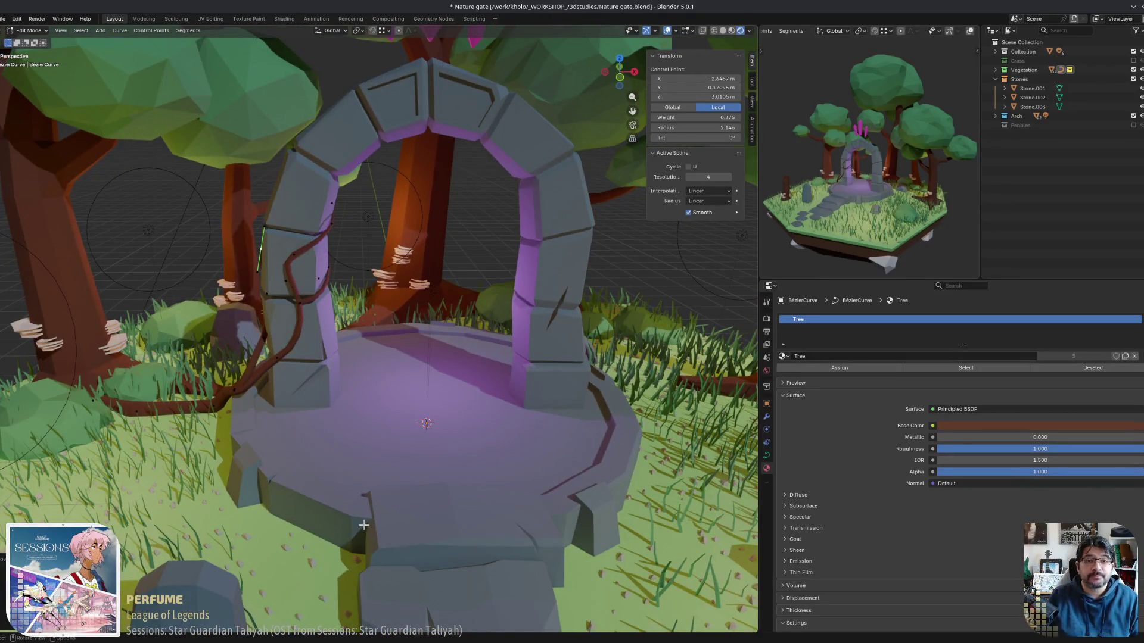
pyautogui.scroll(-6, 363, 525)
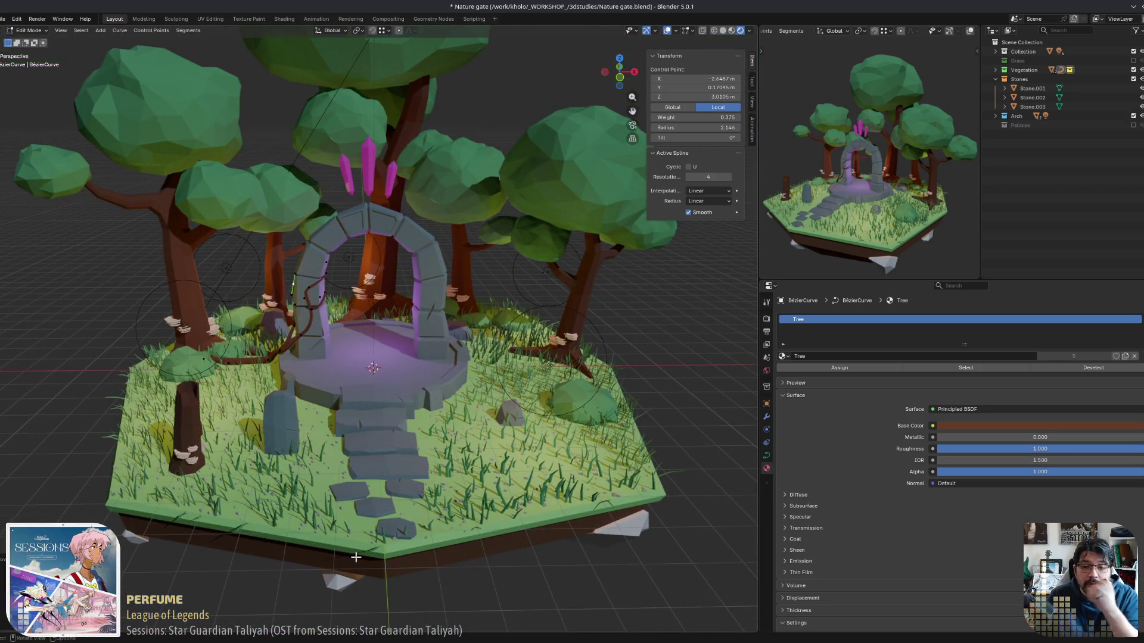
pyautogui.moveTo(559, 516)
pyautogui.mouseDown(button='middle')
pyautogui.moveTo(492, 516)
pyautogui.moveTo(590, 494)
pyautogui.moveTo(571, 433)
pyautogui.moveTo(614, 518)
pyautogui.moveTo(572, 398)
pyautogui.moveTo(525, 346)
pyautogui.moveTo(647, 444)
pyautogui.moveTo(640, 383)
pyautogui.moveTo(647, 440)
pyautogui.mouseUp(button='middle')
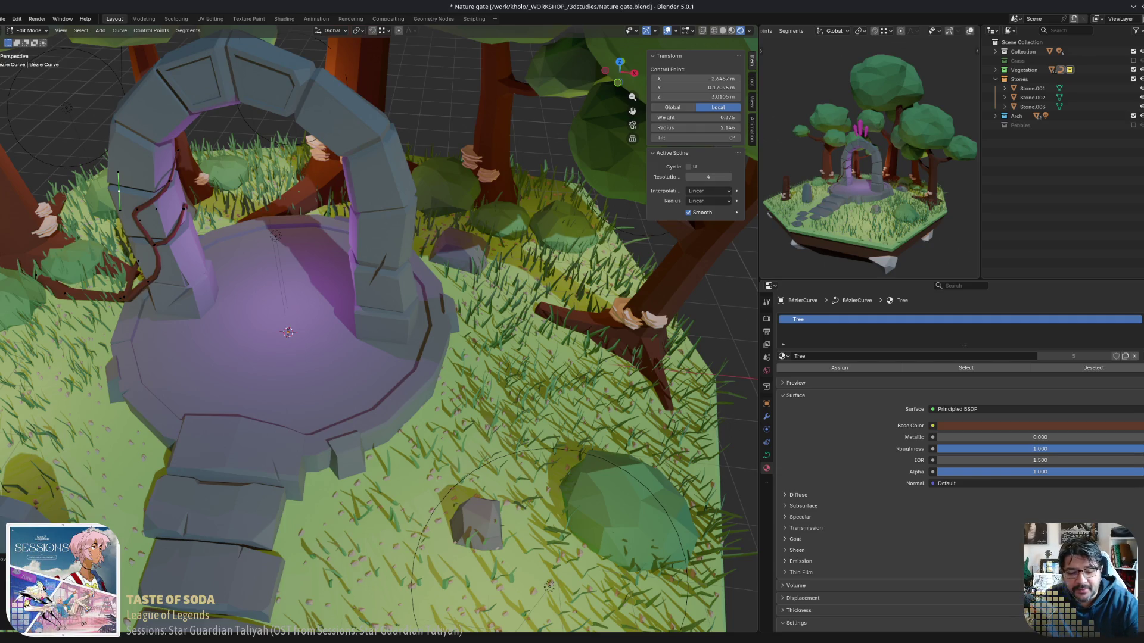
# Check the vine from a low frontal view of the arch, then return to Object Mode.
pyautogui.moveTo(163, 422); pyautogui.dragTo(311, 401, button='middle')
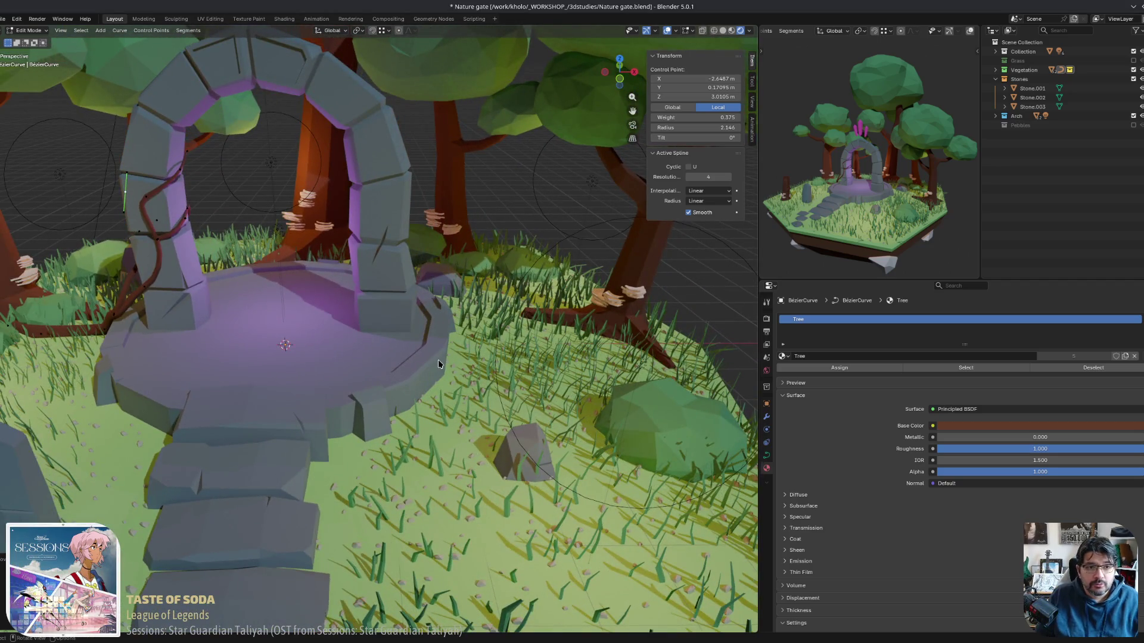
pyautogui.moveTo(145, 327); pyautogui.dragTo(147, 332, button='middle')
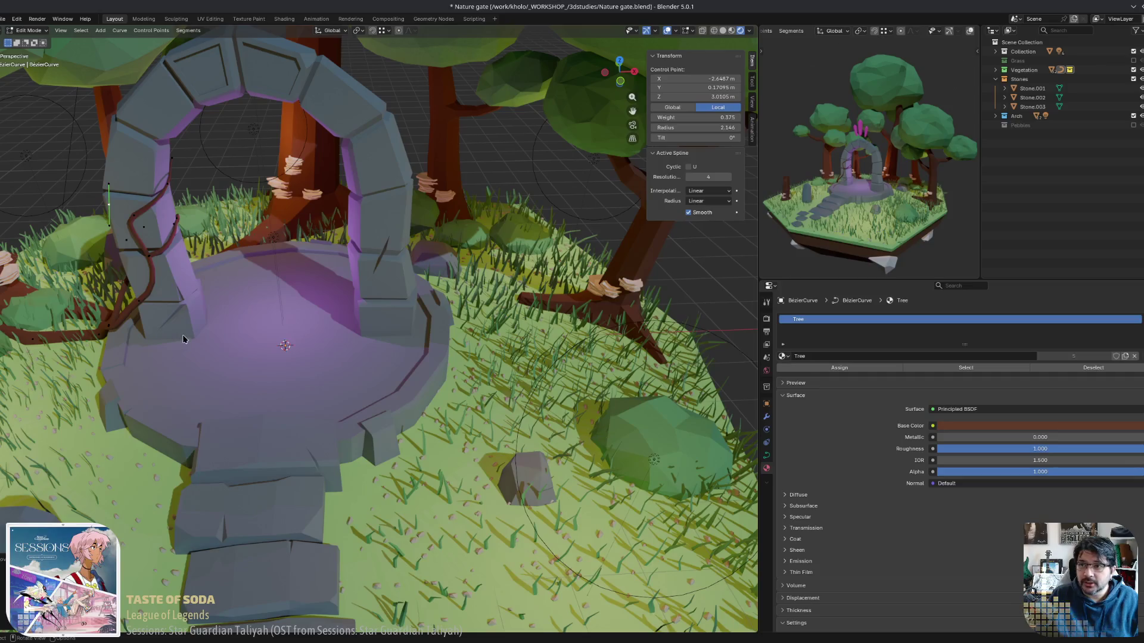
pyautogui.press('Tab')
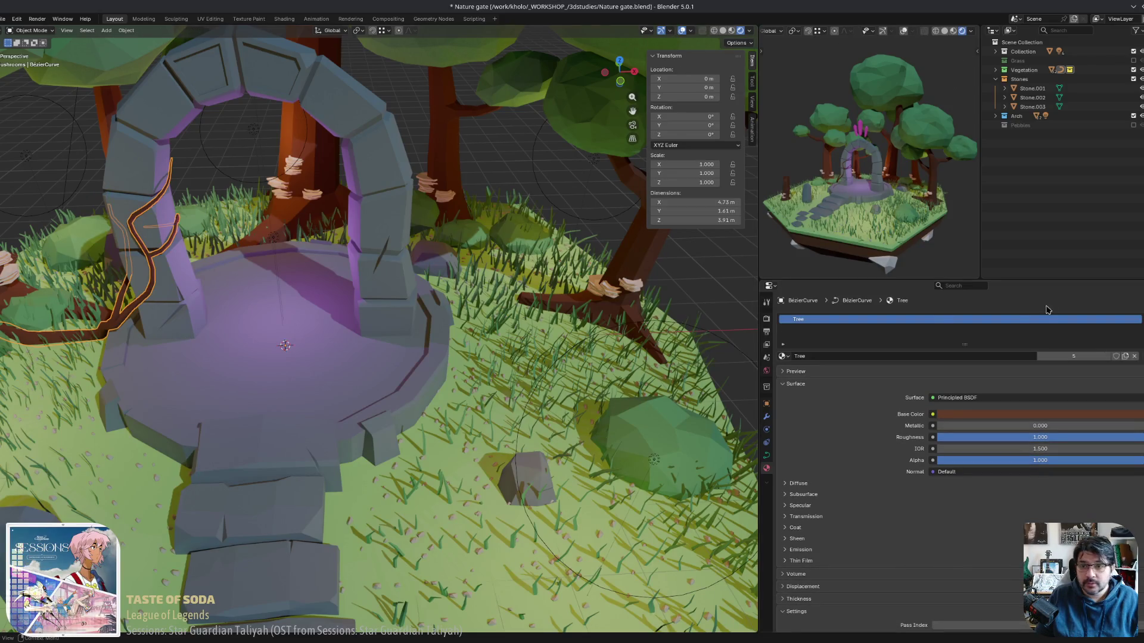
# Rename the vine object to 'Root.001' in the Object properties.
pyautogui.click(767, 416)
pyautogui.click(766, 404)
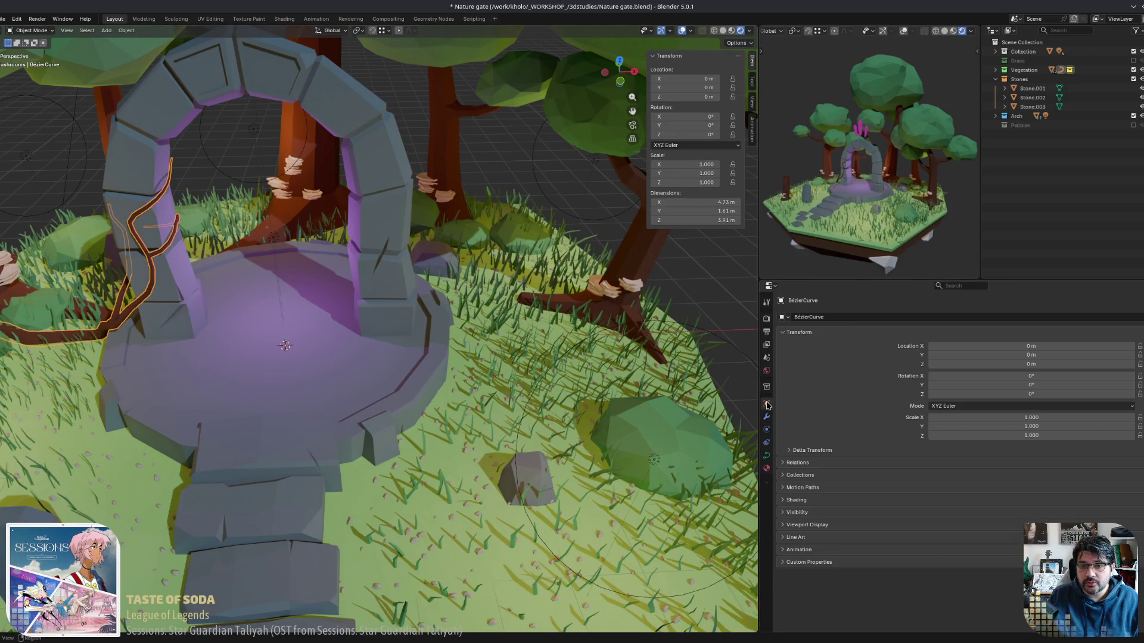
pyautogui.click(855, 317)
pyautogui.write('Roo')
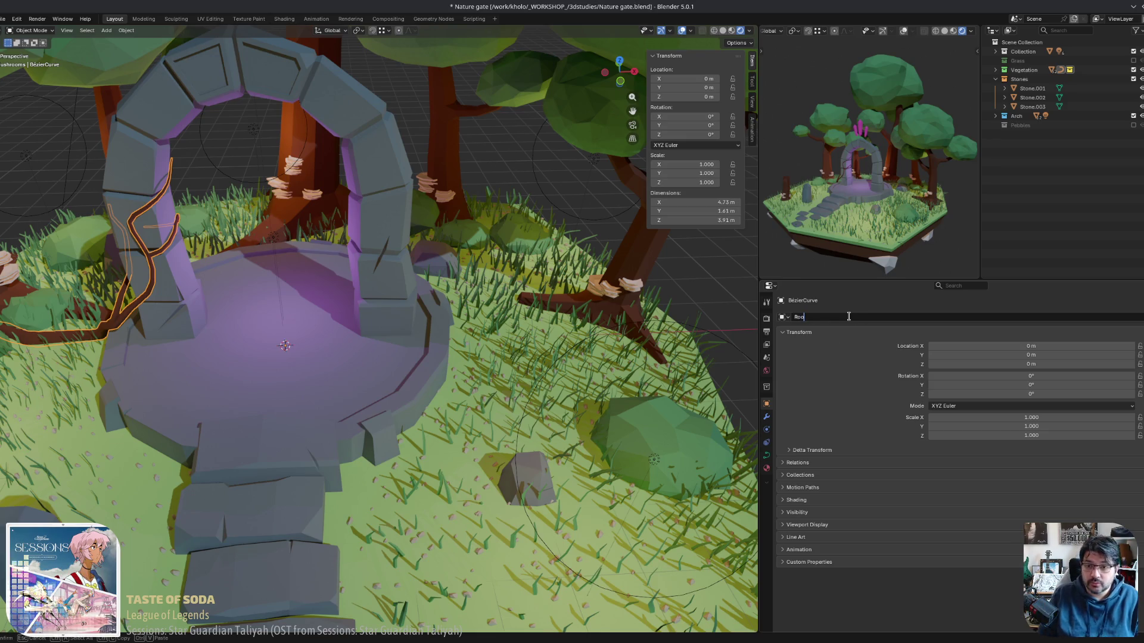
pyautogui.write('t.001')
pyautogui.press('Return')
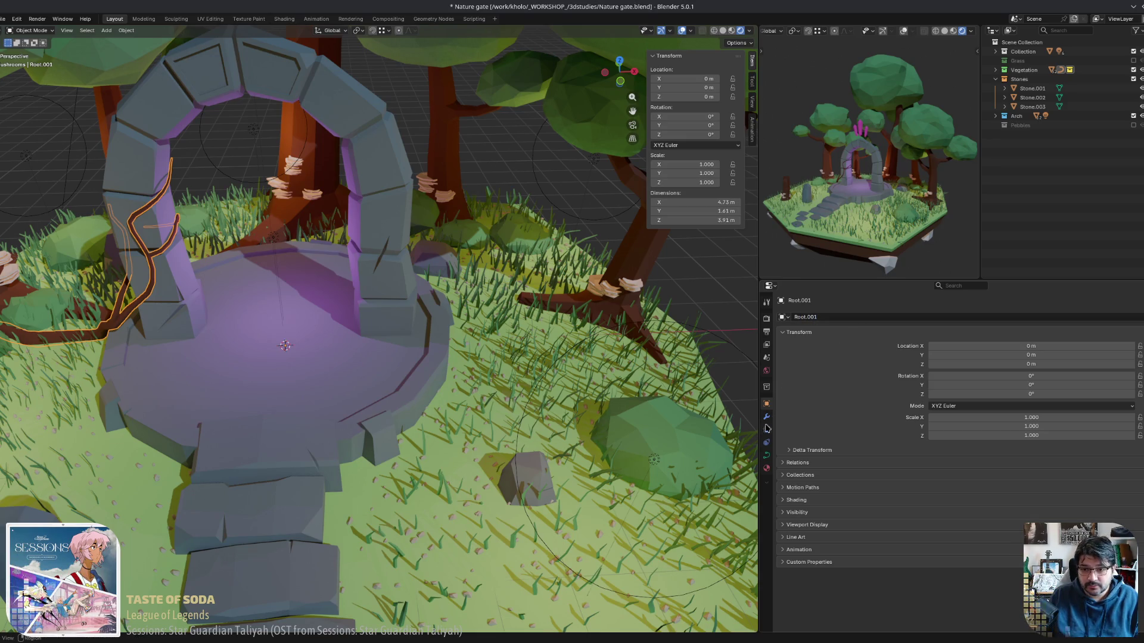
# Rename the vine's curve data to 'Root.001' as well.
pyautogui.click(766, 455)
pyautogui.click(868, 317)
pyautogui.write('Root')
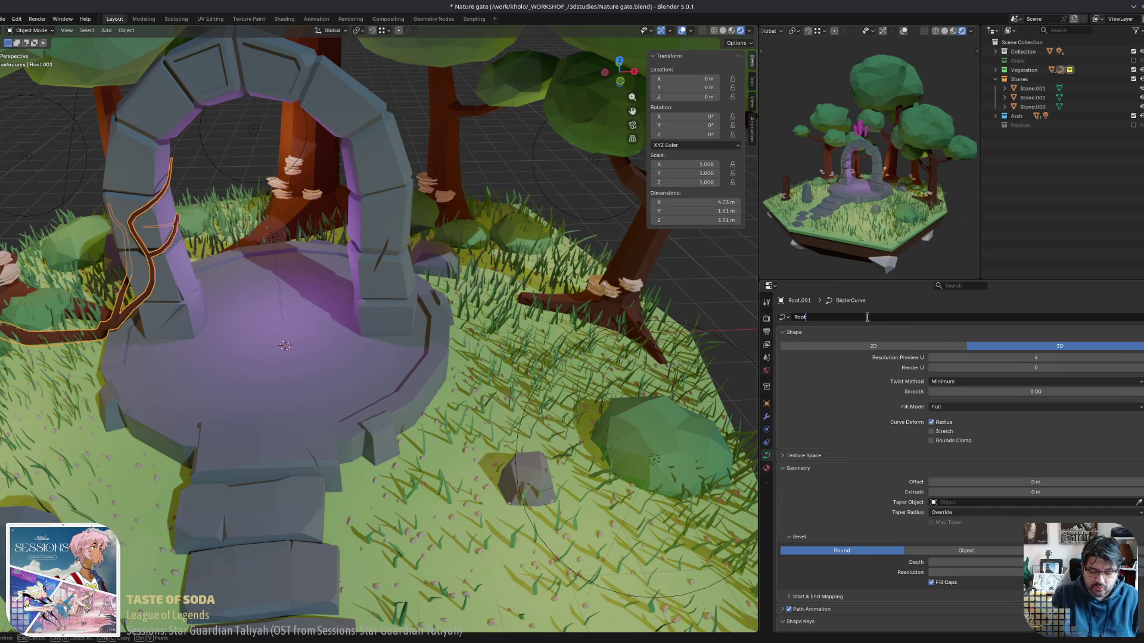
pyautogui.write('.001')
pyautogui.press('Return')
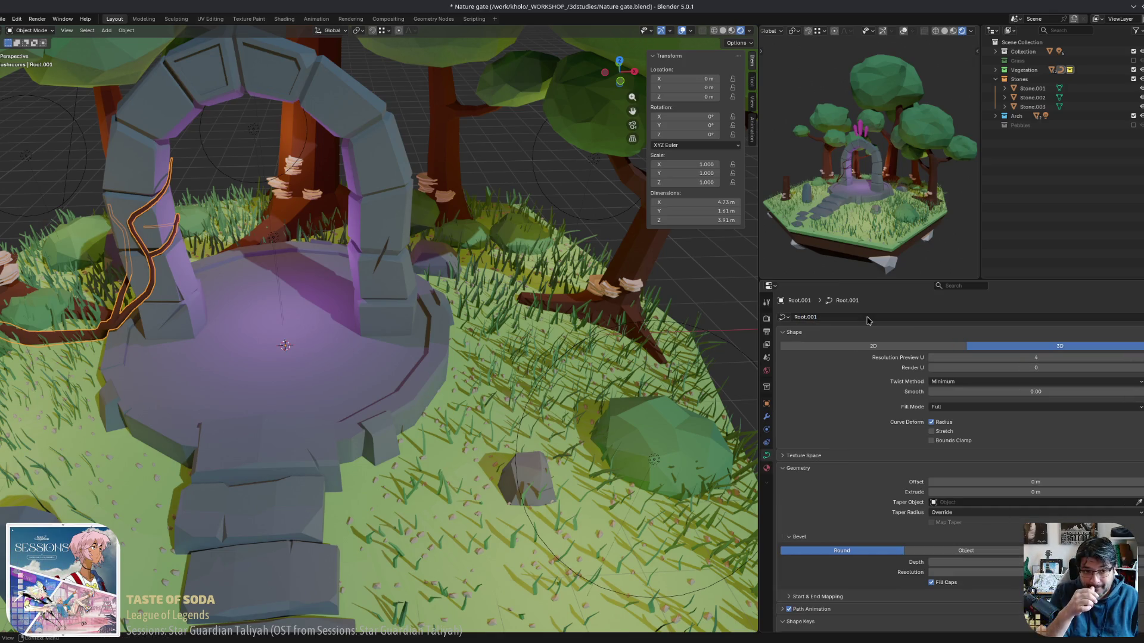
pyautogui.moveTo(400, 389); pyautogui.dragTo(392, 394, button='middle')
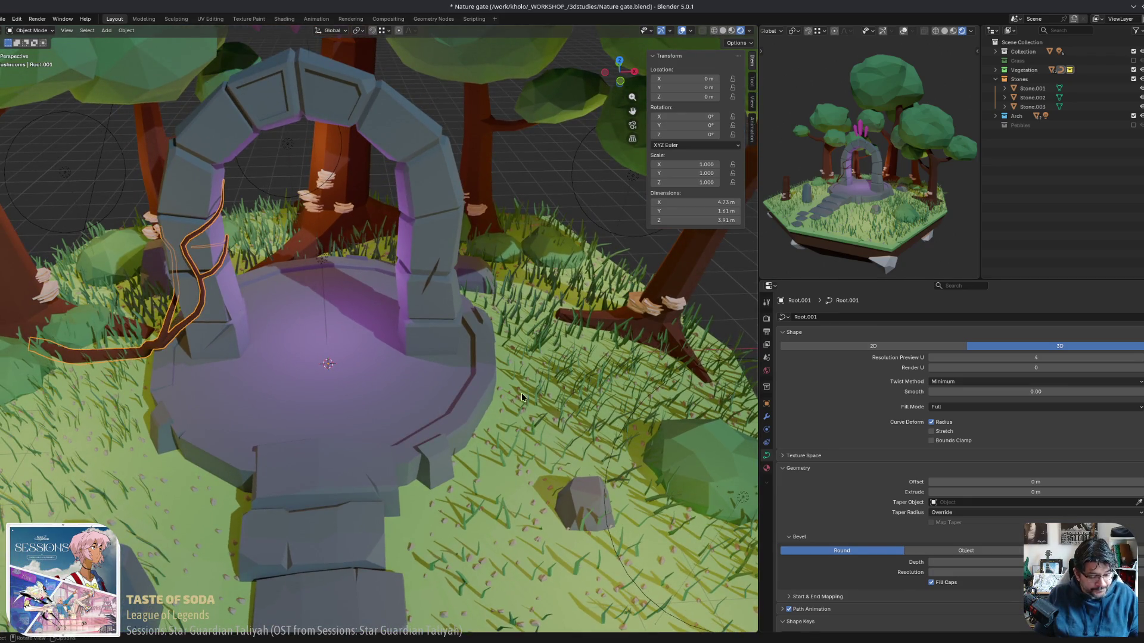
# Duplicate the Root.001 vine as Root.002 and shift the copy along X away from the island.
pyautogui.hotkey('shift', 'd')
pyautogui.press('x')
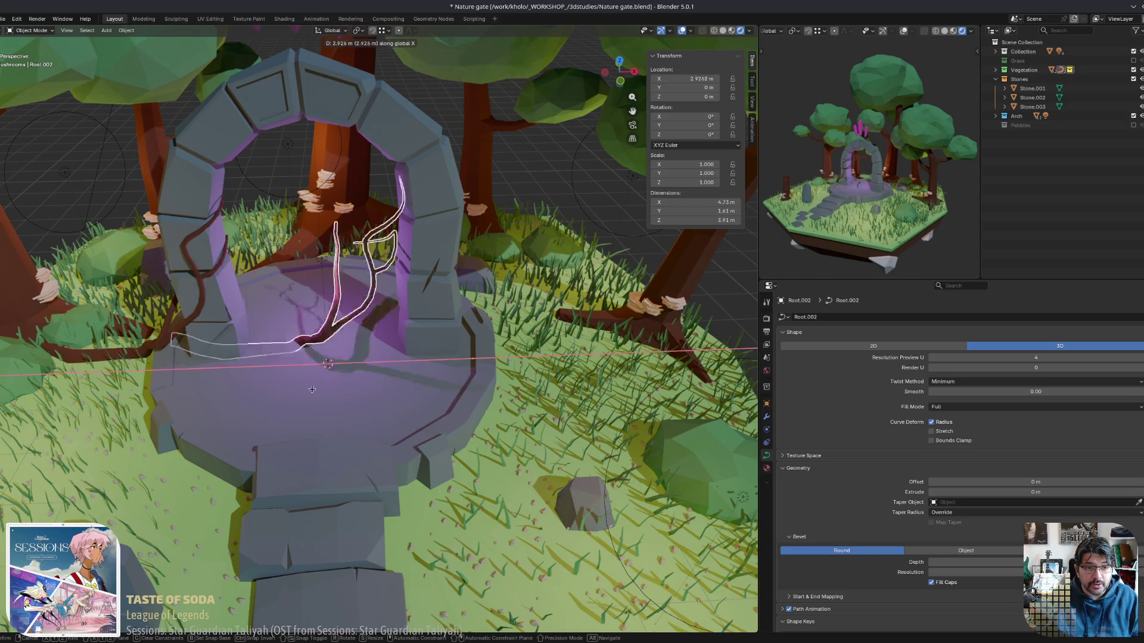
pyautogui.click(754, 403)
pyautogui.moveTo(596, 411); pyautogui.dragTo(594, 412, button='middle')
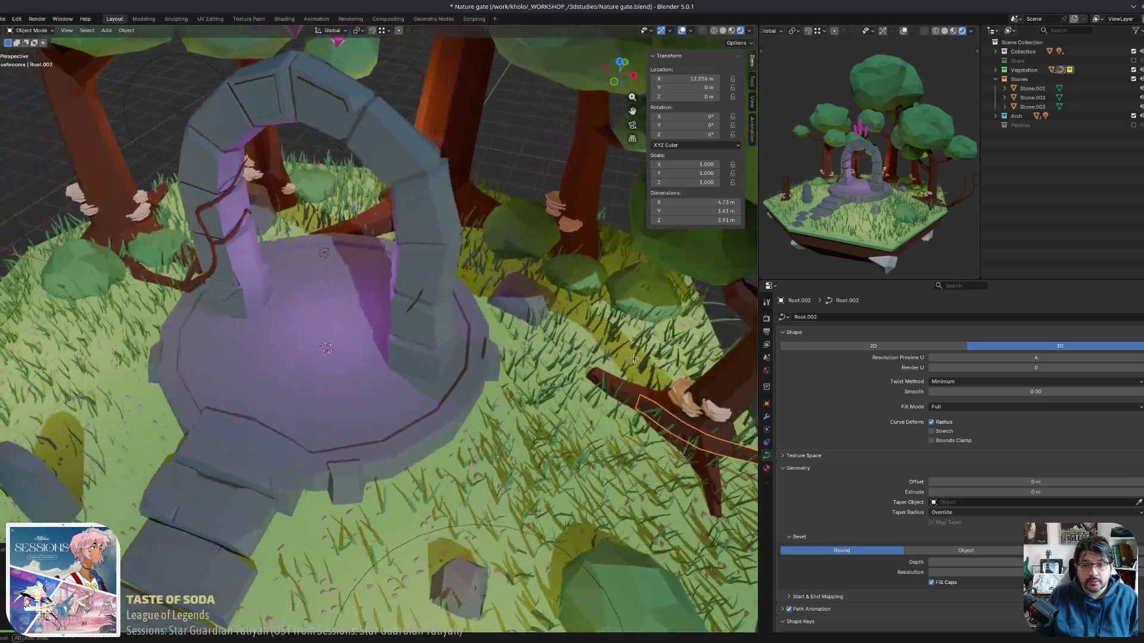
pyautogui.scroll(3, 431, 404)
pyautogui.moveTo(432, 405); pyautogui.dragTo(351, 329, button='middle')
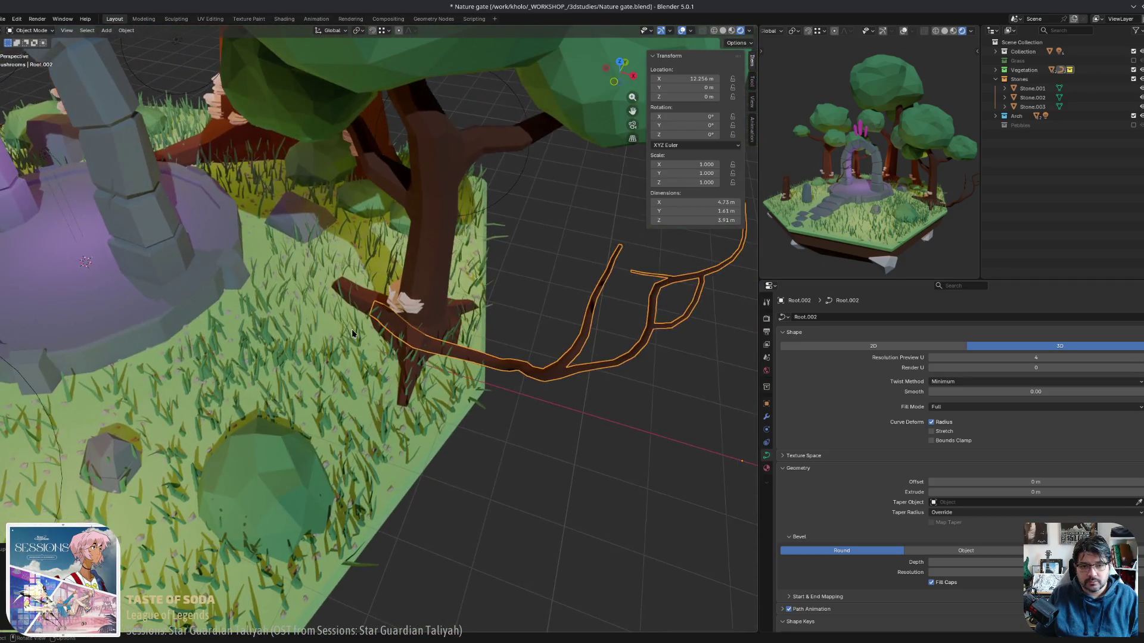
pyautogui.press('Tab')
pyautogui.moveTo(479, 348); pyautogui.dragTo(511, 357, button='middle')
pyautogui.press('Tab')
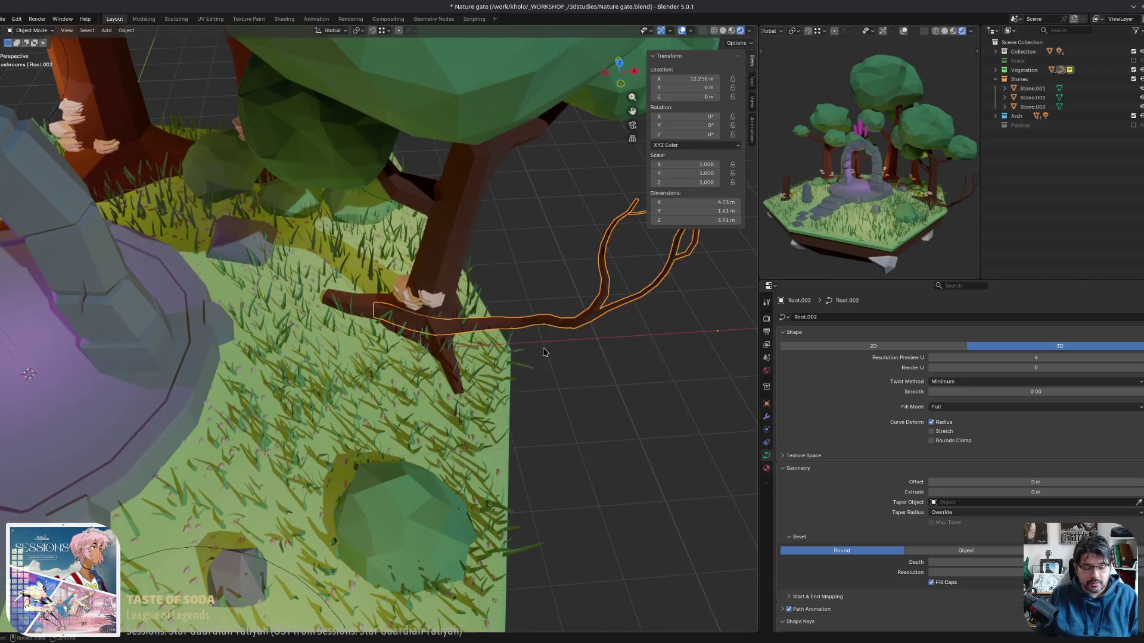
# Turn Root.002 about 180° around the Z axis and move it beside the stone arch.
pyautogui.press('r')
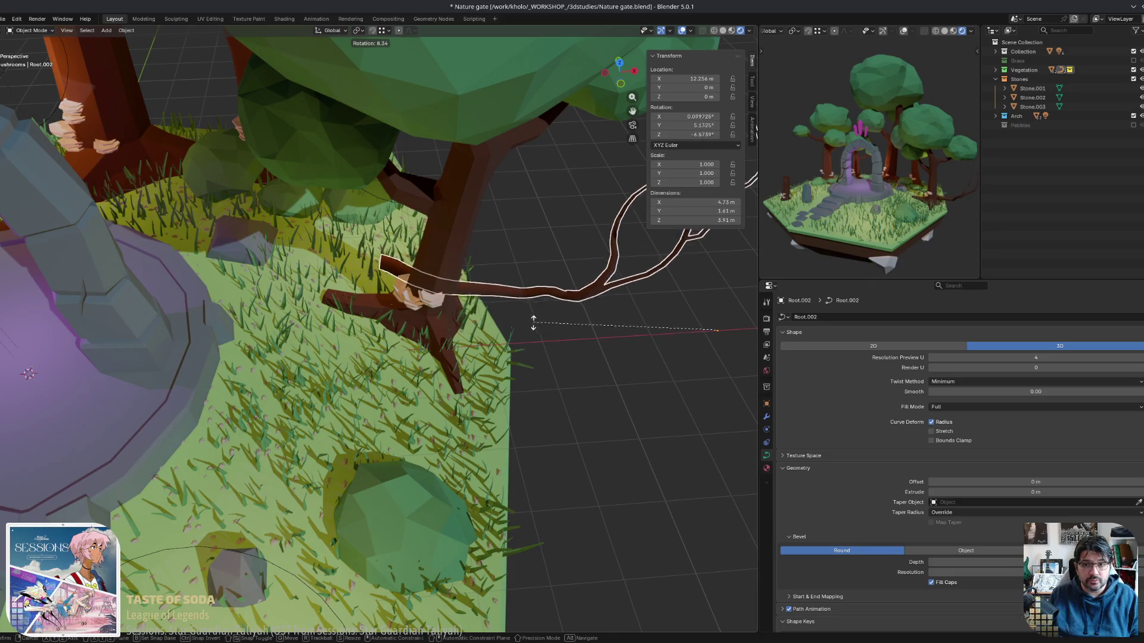
pyautogui.rightClick(531, 321)
pyautogui.scroll(-3, 523, 362)
pyautogui.moveTo(523, 363); pyautogui.dragTo(528, 365, button='middle')
pyautogui.press('r')
pyautogui.press('z')
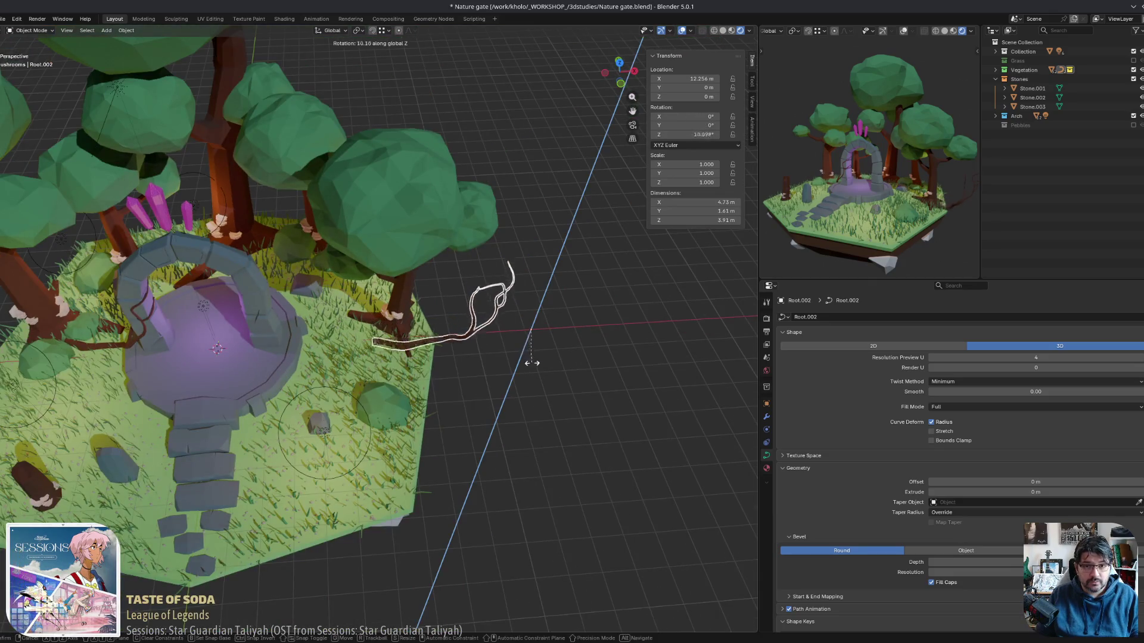
pyautogui.click(567, 85)
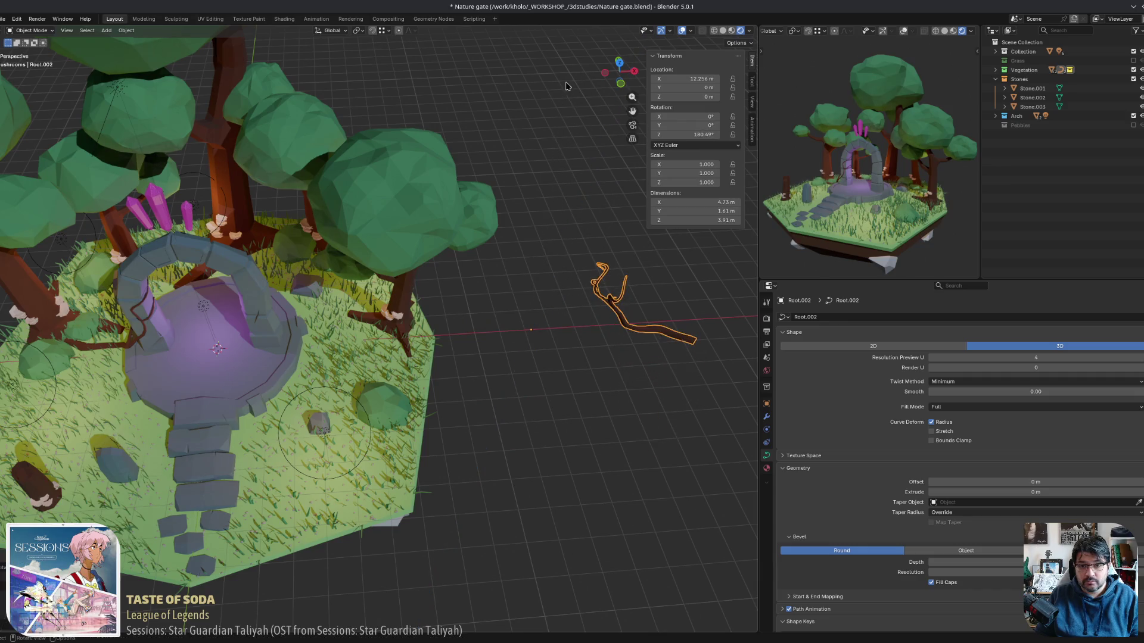
pyautogui.press('g')
pyautogui.click(334, 318)
pyautogui.moveTo(334, 318); pyautogui.dragTo(407, 370, button='middle')
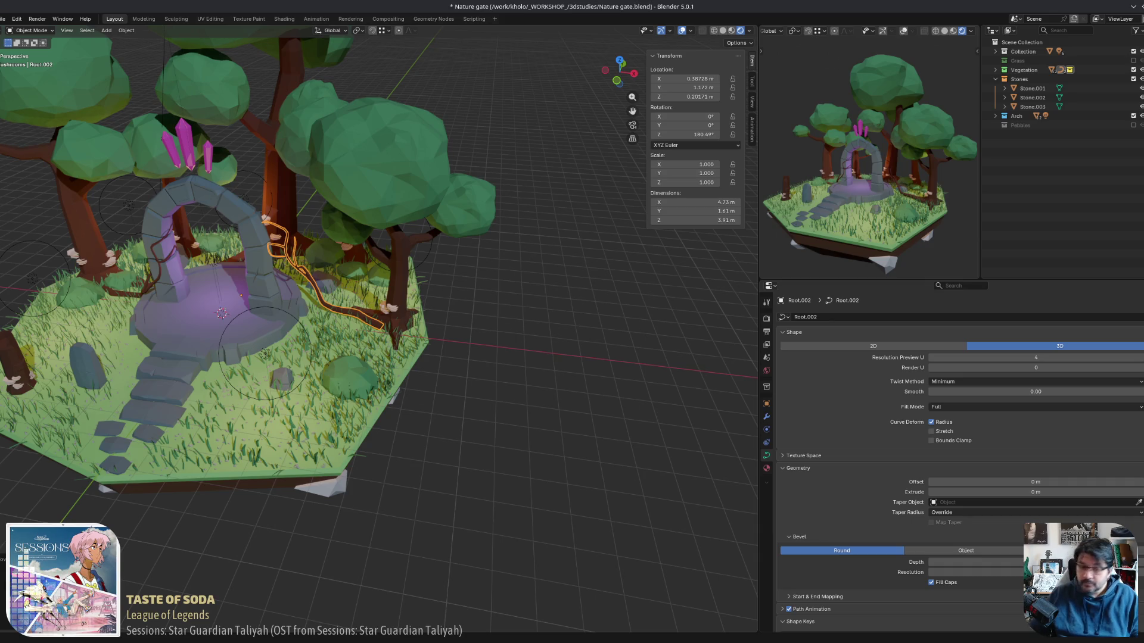
# Rotate Root.002 further around Z to about 191° and enter Edit Mode on its points.
pyautogui.scroll(5, 422, 352)
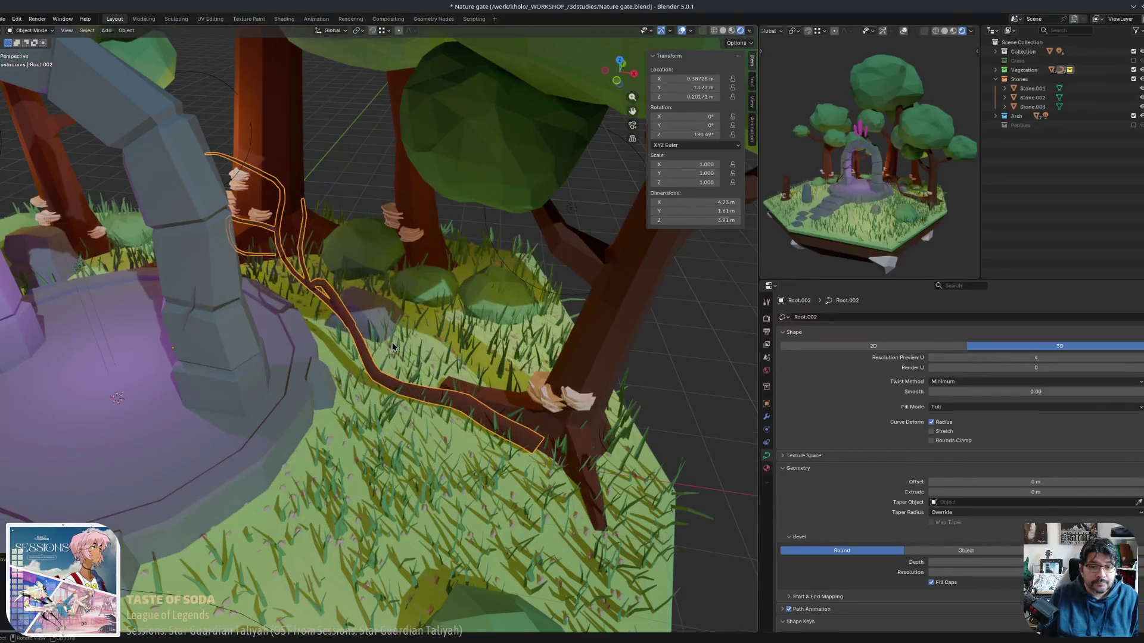
pyautogui.moveTo(503, 427); pyautogui.dragTo(471, 432, button='middle')
pyautogui.press('r')
pyautogui.press('z')
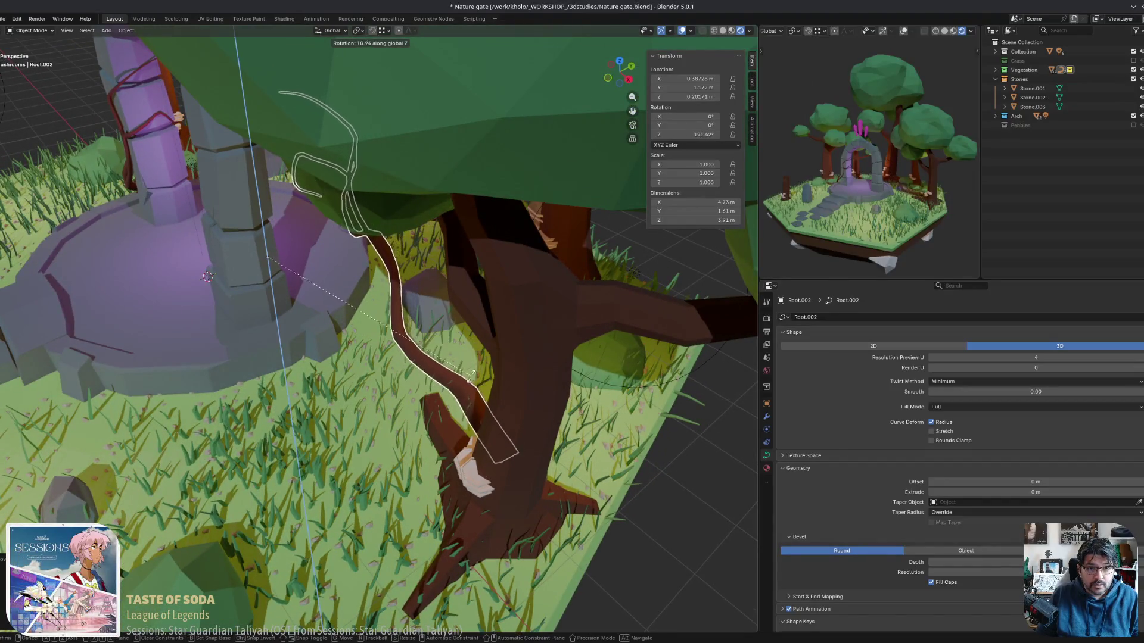
pyautogui.click(450, 380)
pyautogui.press('Tab')
pyautogui.moveTo(450, 380)
pyautogui.mouseDown(button='middle')
pyautogui.moveTo(442, 409)
pyautogui.moveTo(423, 417)
pyautogui.mouseUp(button='middle')
pyautogui.scroll(-6, 422, 417)
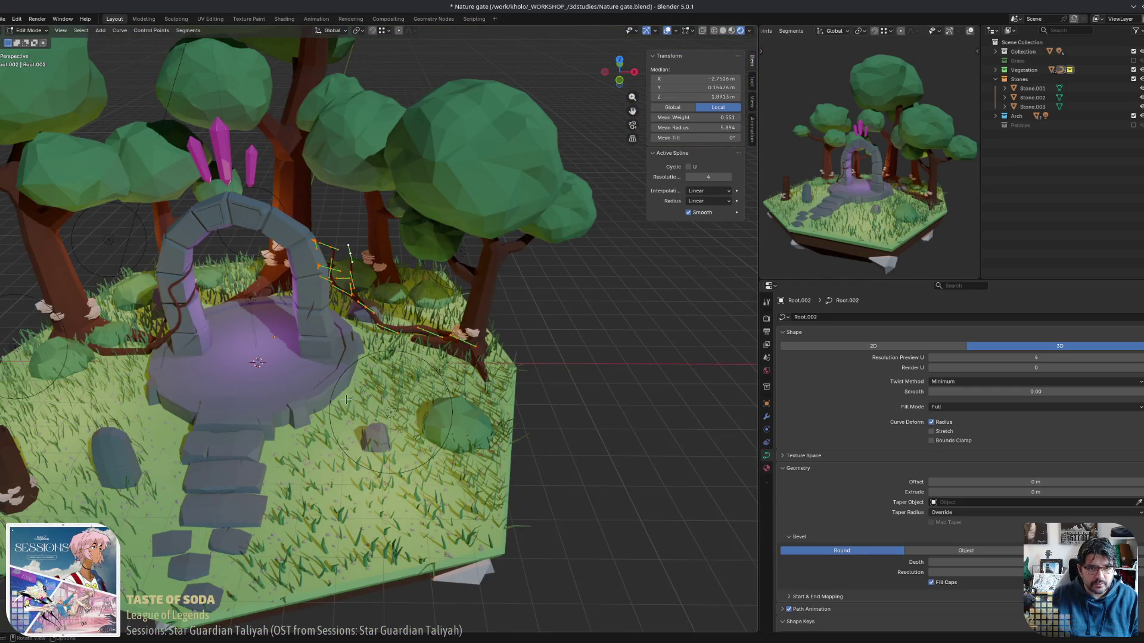
# Move the whole Root.002 object to the base of the tree.
pyautogui.press('g')
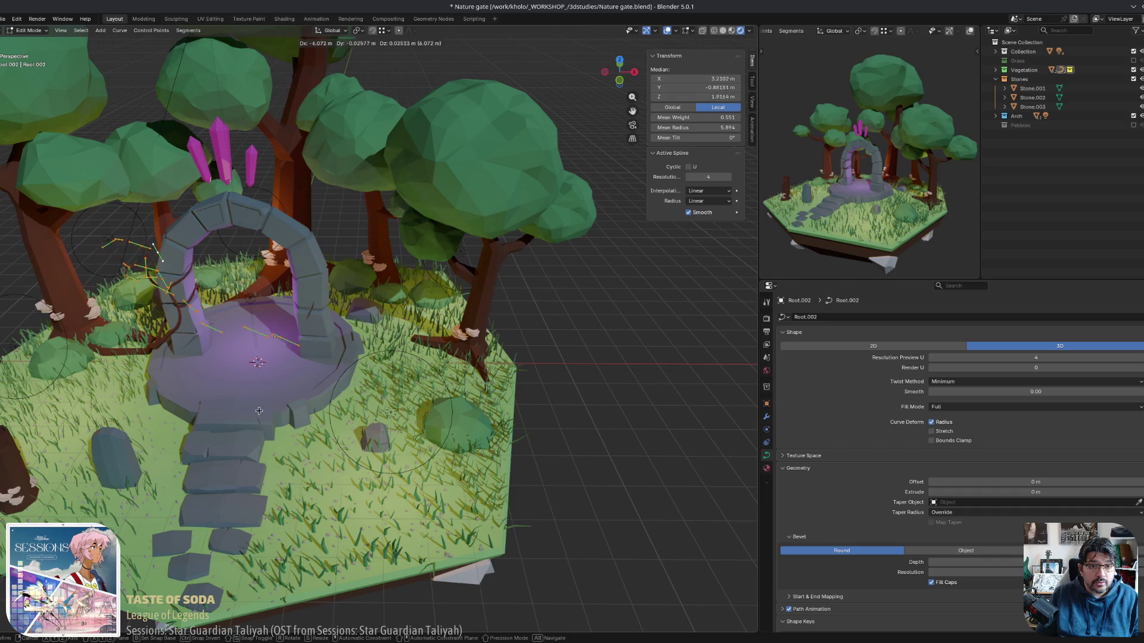
pyautogui.moveTo(259, 410)
pyautogui.mouseDown(button='middle')
pyautogui.moveTo(356, 378)
pyautogui.moveTo(328, 364)
pyautogui.moveTo(217, 456)
pyautogui.mouseUp(button='middle')
pyautogui.press('g')
pyautogui.scroll(3, 329, 365)
pyautogui.press('Tab')
pyautogui.press('g')
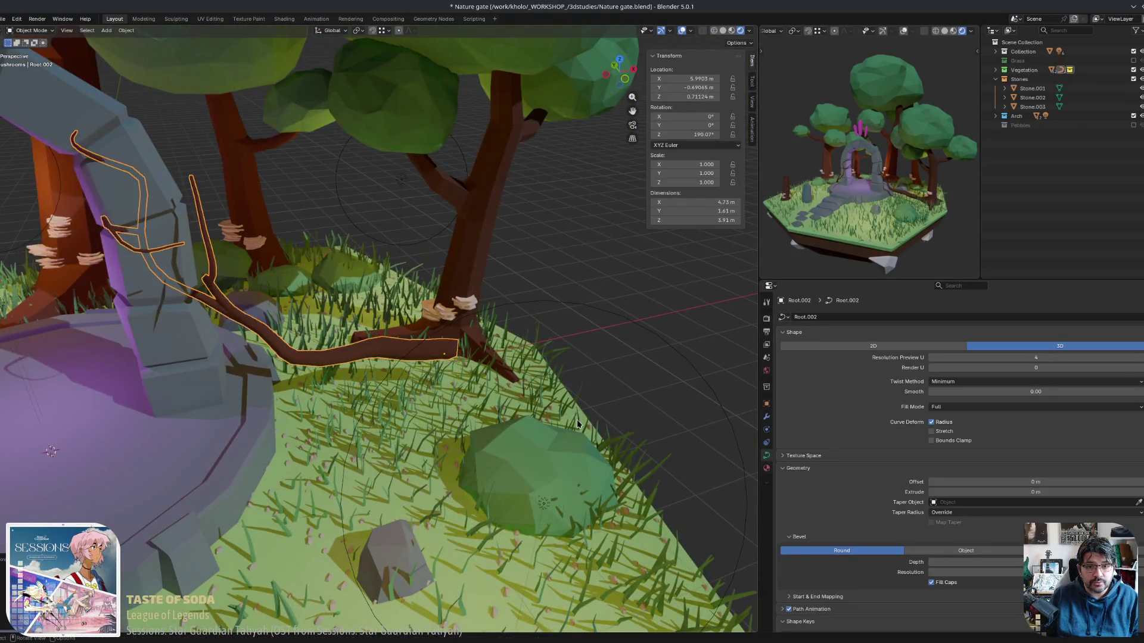
pyautogui.click(334, 411)
pyautogui.moveTo(333, 411)
pyautogui.mouseDown(button='middle')
pyautogui.moveTo(446, 419)
pyautogui.moveTo(627, 472)
pyautogui.moveTo(523, 419)
pyautogui.moveTo(481, 467)
pyautogui.moveTo(536, 480)
pyautogui.mouseUp(button='middle')
pyautogui.press('g')
pyautogui.click(453, 421)
pyautogui.click(565, 445)
# Reposition Root.002's lower control points so the vine lies over the grass.
pyautogui.press('Tab')
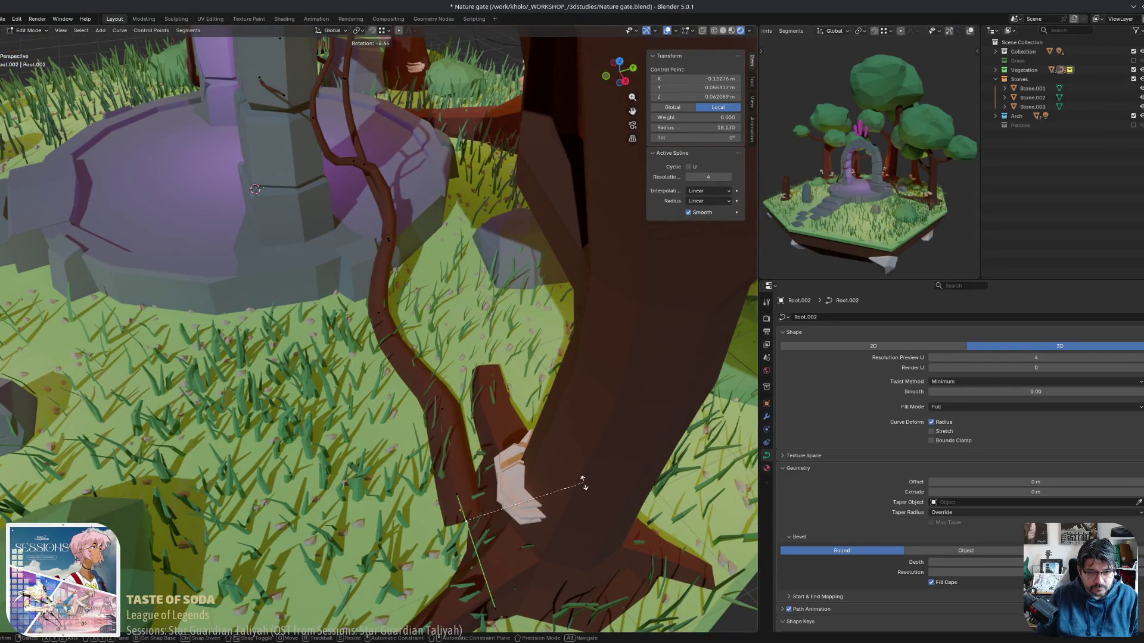
pyautogui.keyDown('alt'); pyautogui.moveTo(566, 445); pyautogui.dragTo(609, 411, button='middle'); pyautogui.keyUp('alt')
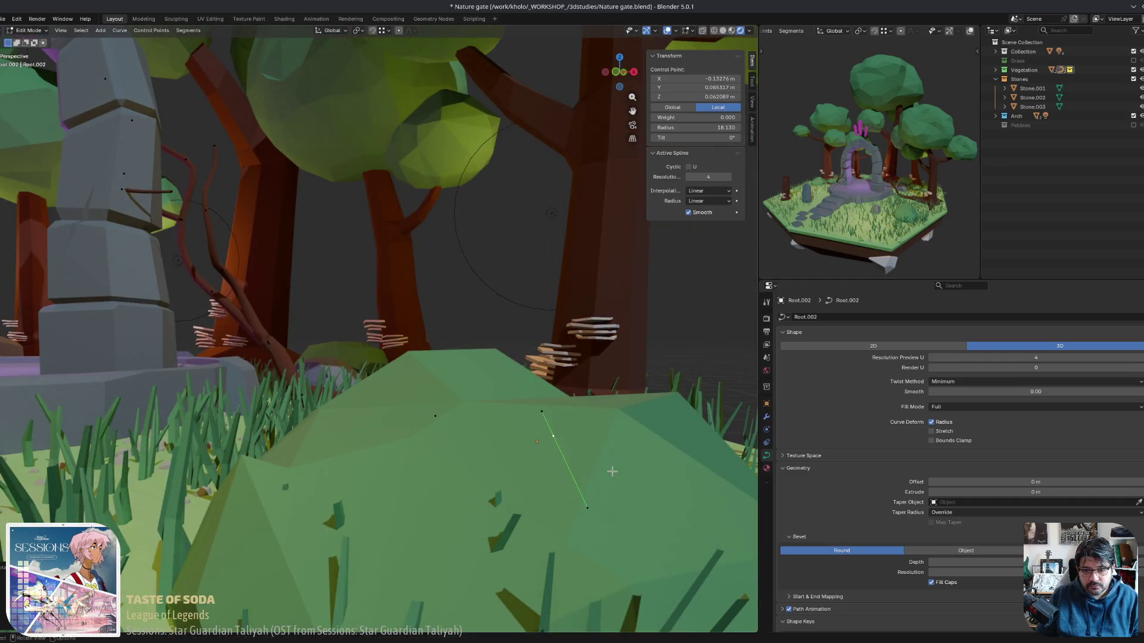
pyautogui.moveTo(611, 471); pyautogui.dragTo(610, 467, button='middle')
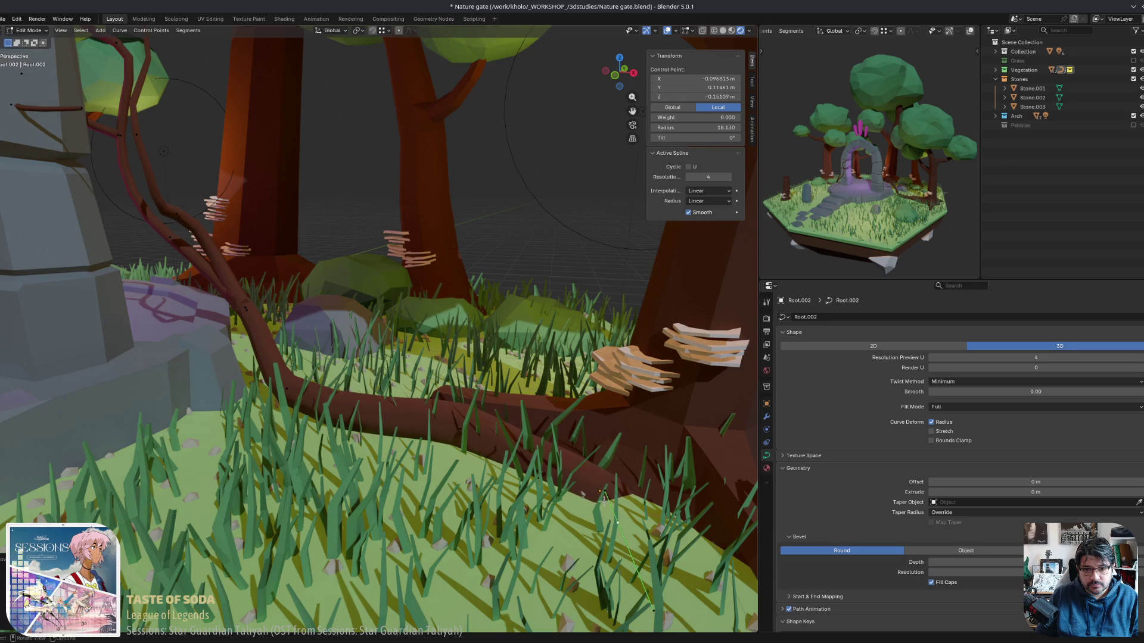
pyautogui.click(421, 425)
pyautogui.press('KP_Decimal')
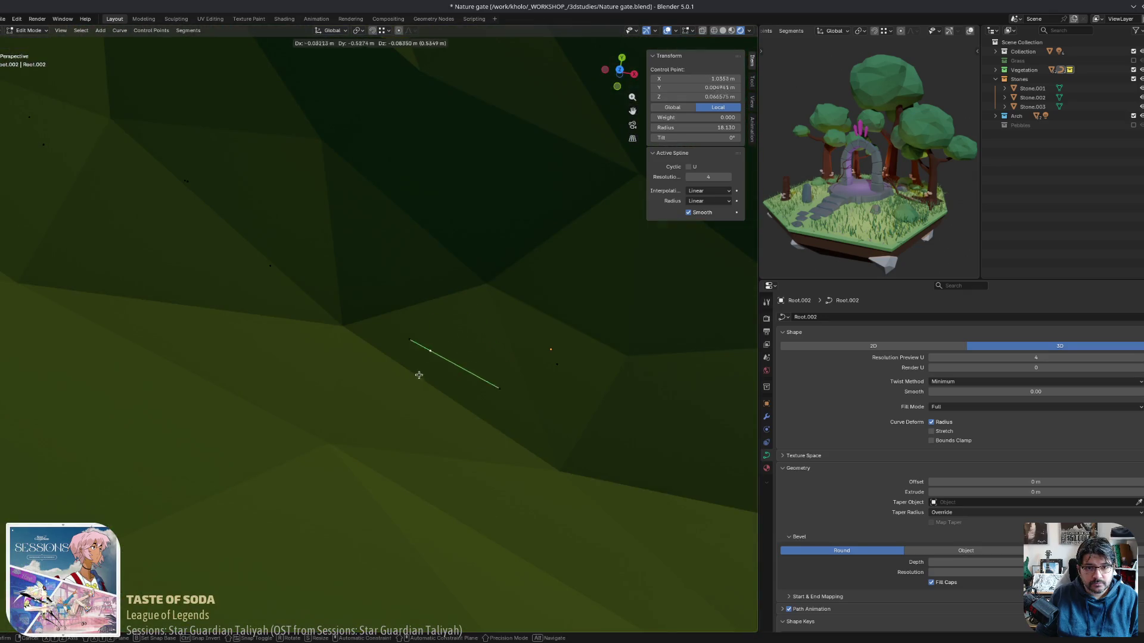
pyautogui.click(419, 374)
pyautogui.scroll(-5, 419, 374)
pyautogui.moveTo(419, 375)
pyautogui.mouseDown(button='middle')
pyautogui.moveTo(405, 413)
pyautogui.moveTo(375, 408)
pyautogui.moveTo(361, 423)
pyautogui.moveTo(388, 430)
pyautogui.moveTo(390, 403)
pyautogui.moveTo(496, 374)
pyautogui.mouseUp(button='middle')
pyautogui.click(385, 443)
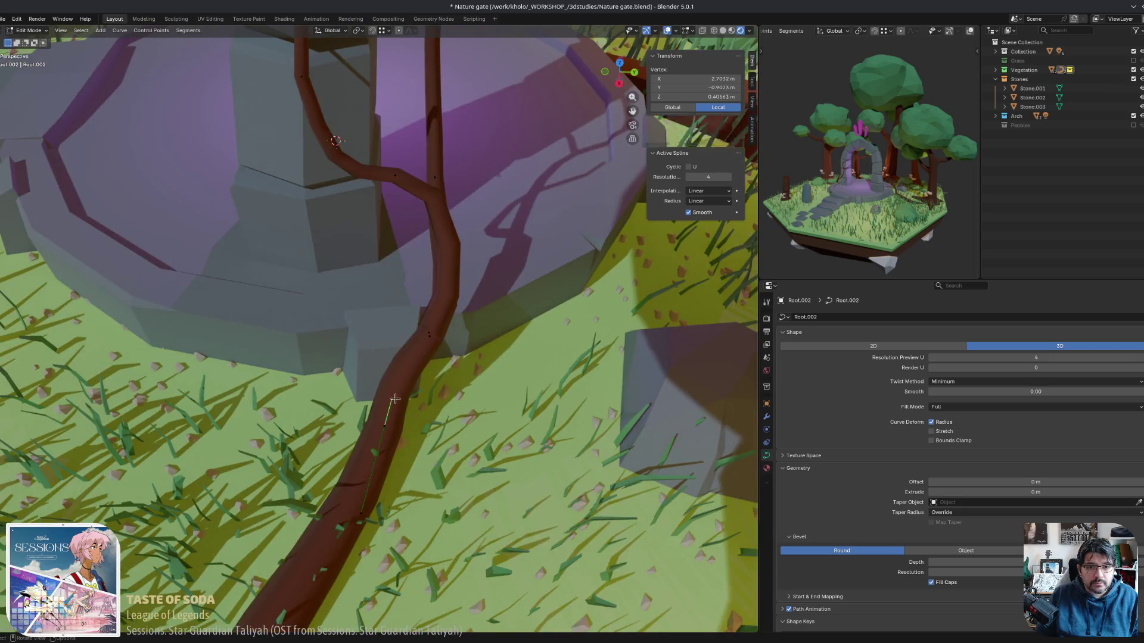
# Move the root's upper control points up along the right arch pillar.
pyautogui.press('g')
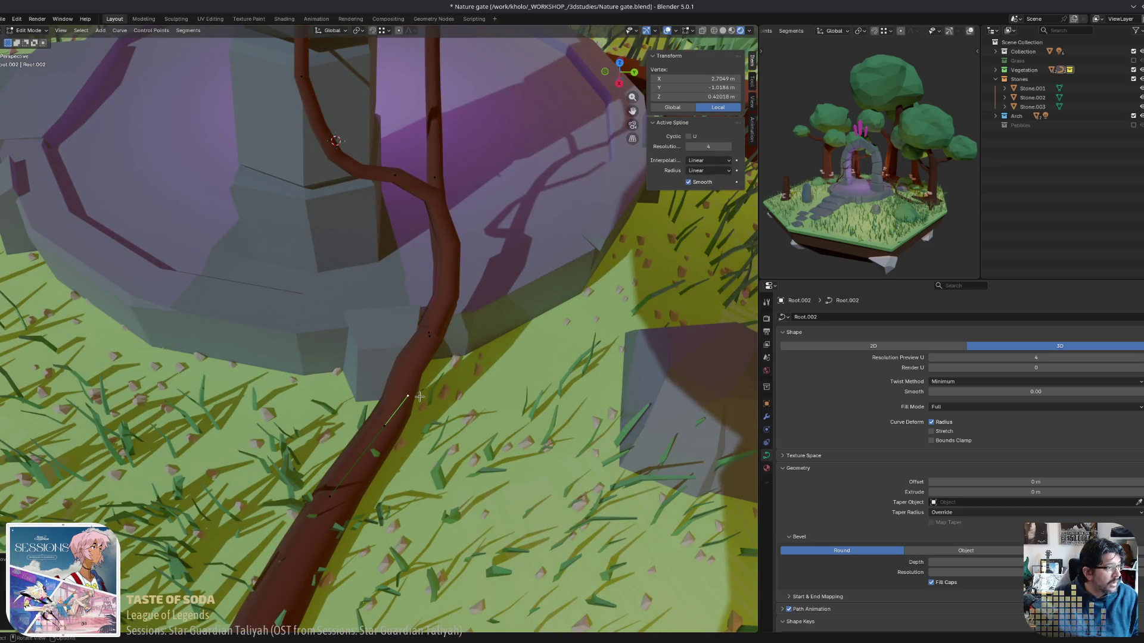
pyautogui.moveTo(419, 396)
pyautogui.mouseDown(button='middle')
pyautogui.moveTo(278, 347)
pyautogui.moveTo(452, 364)
pyautogui.moveTo(361, 334)
pyautogui.moveTo(365, 393)
pyautogui.mouseUp(button='middle')
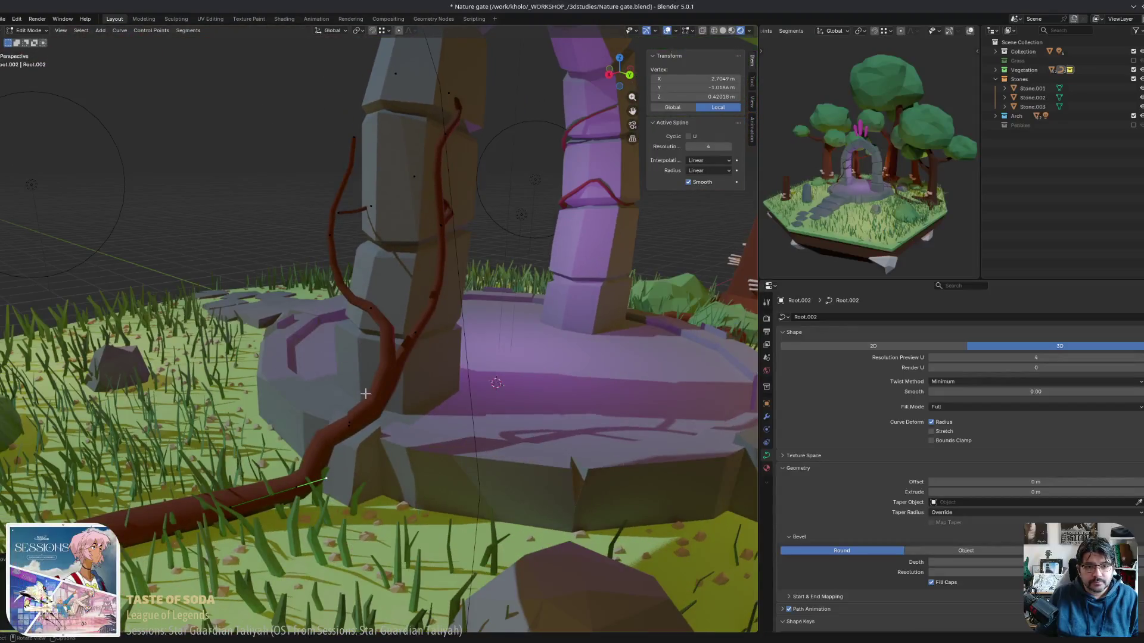
pyautogui.click(353, 432)
pyautogui.moveTo(353, 432); pyautogui.dragTo(404, 425, button='middle')
pyautogui.press('g')
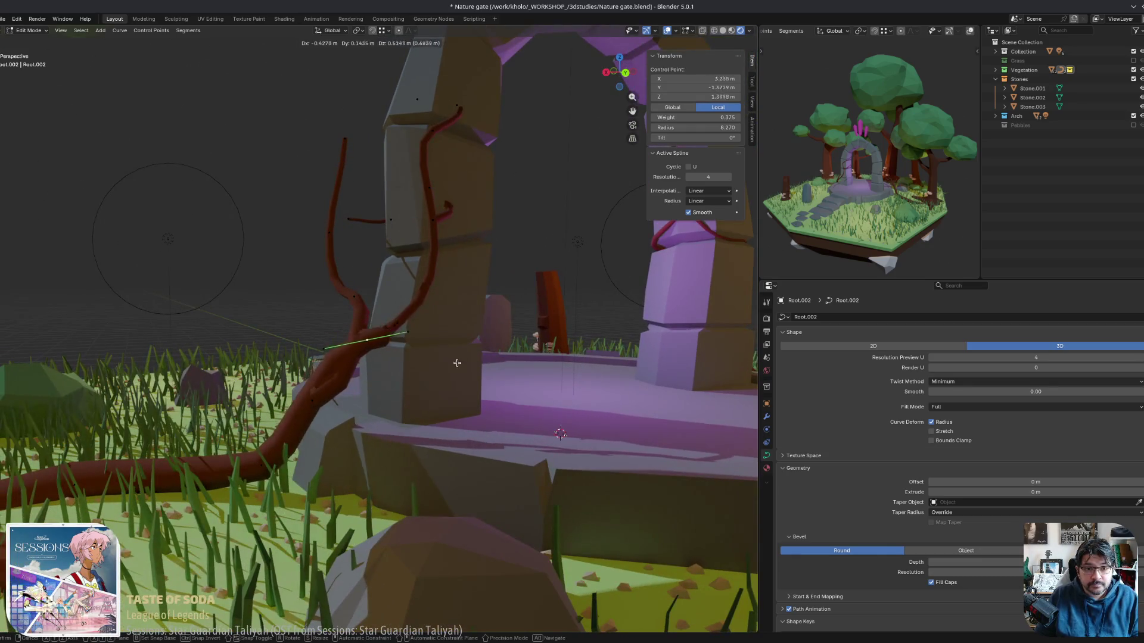
pyautogui.moveTo(454, 385); pyautogui.dragTo(596, 409, button='middle')
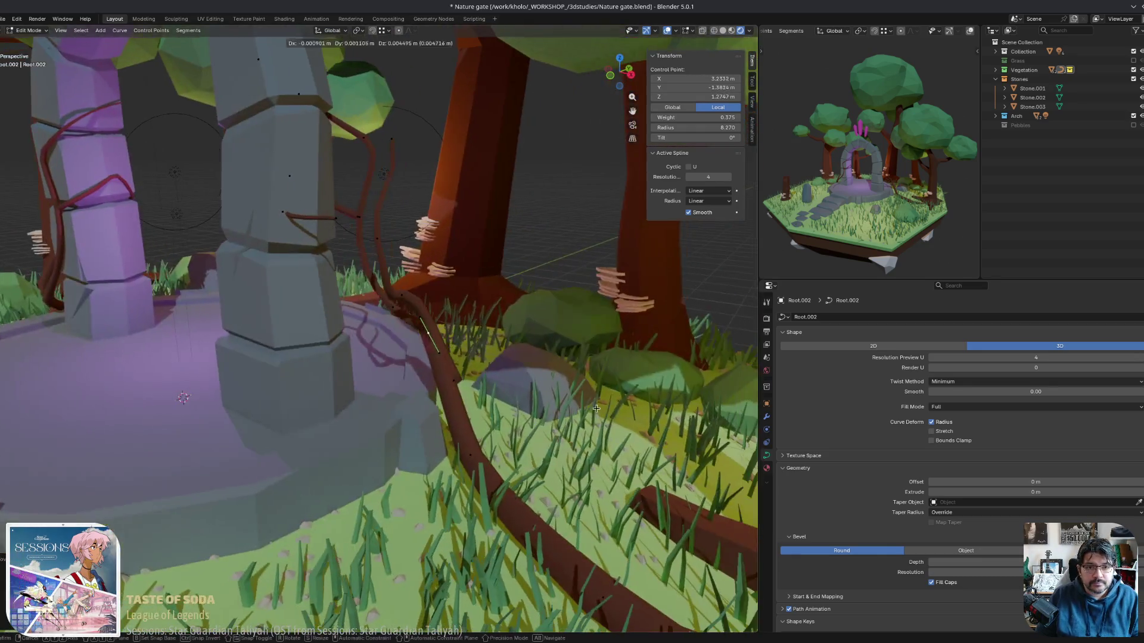
pyautogui.moveTo(522, 413)
pyautogui.mouseDown(button='middle')
pyautogui.moveTo(513, 417)
pyautogui.moveTo(544, 411)
pyautogui.moveTo(477, 416)
pyautogui.moveTo(487, 404)
pyautogui.moveTo(468, 403)
pyautogui.mouseUp(button='middle')
pyautogui.press('g')
pyautogui.click(507, 405)
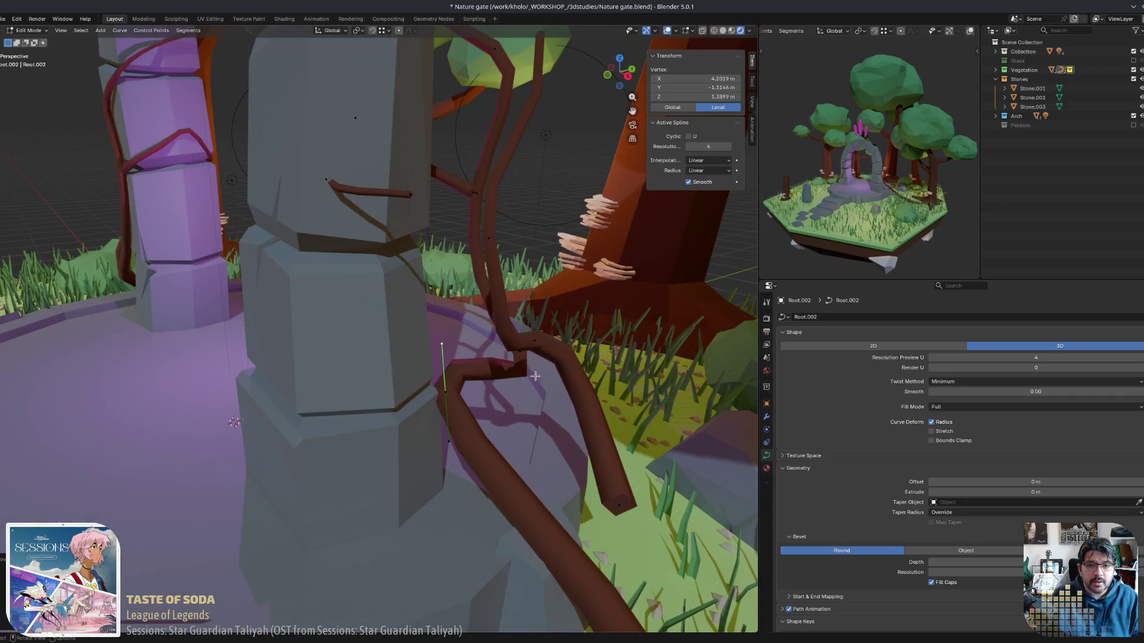
# Push the root's branch control points and tip tight against the pillar blocks.
pyautogui.click(523, 360)
pyautogui.moveTo(522, 360); pyautogui.dragTo(608, 340, button='middle')
pyautogui.press('g')
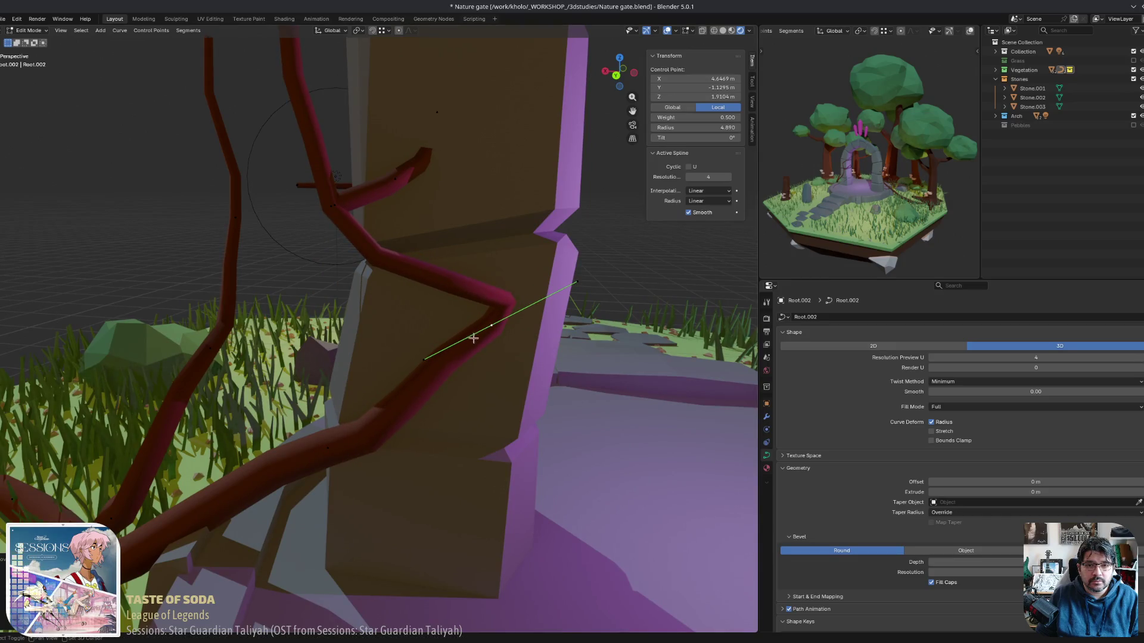
pyautogui.moveTo(474, 338); pyautogui.dragTo(468, 340, button='middle')
pyautogui.press('g')
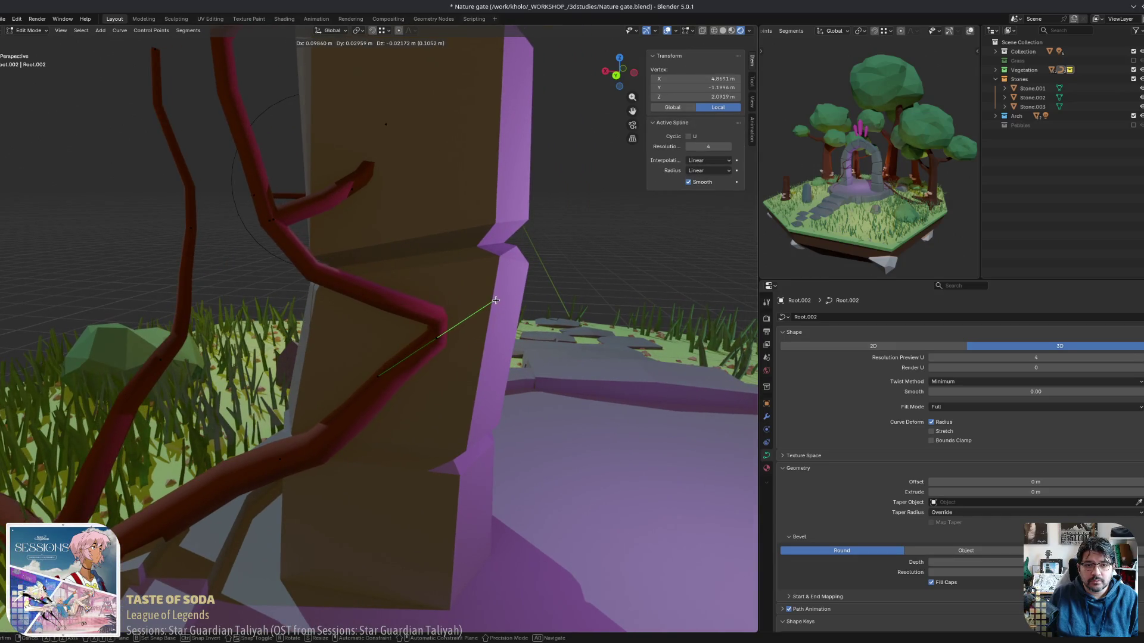
pyautogui.moveTo(369, 288)
pyautogui.mouseDown(button='middle')
pyautogui.moveTo(357, 266)
pyautogui.moveTo(396, 263)
pyautogui.moveTo(398, 271)
pyautogui.moveTo(271, 265)
pyautogui.moveTo(294, 277)
pyautogui.moveTo(252, 151)
pyautogui.mouseUp(button='middle')
pyautogui.click(395, 250)
pyautogui.click(271, 265)
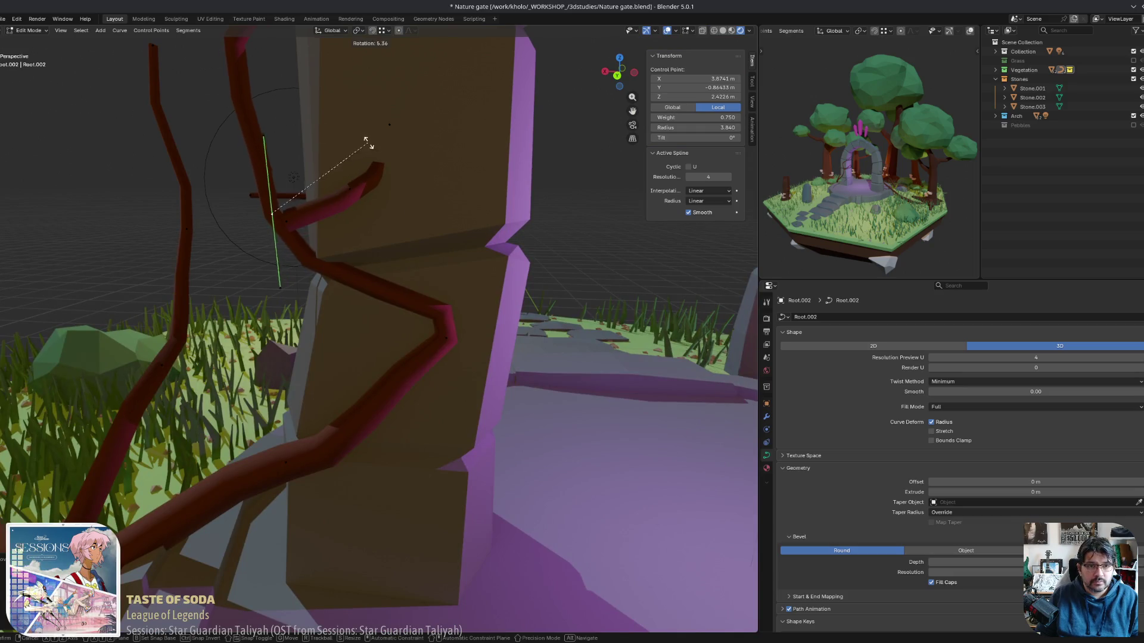
pyautogui.press('g')
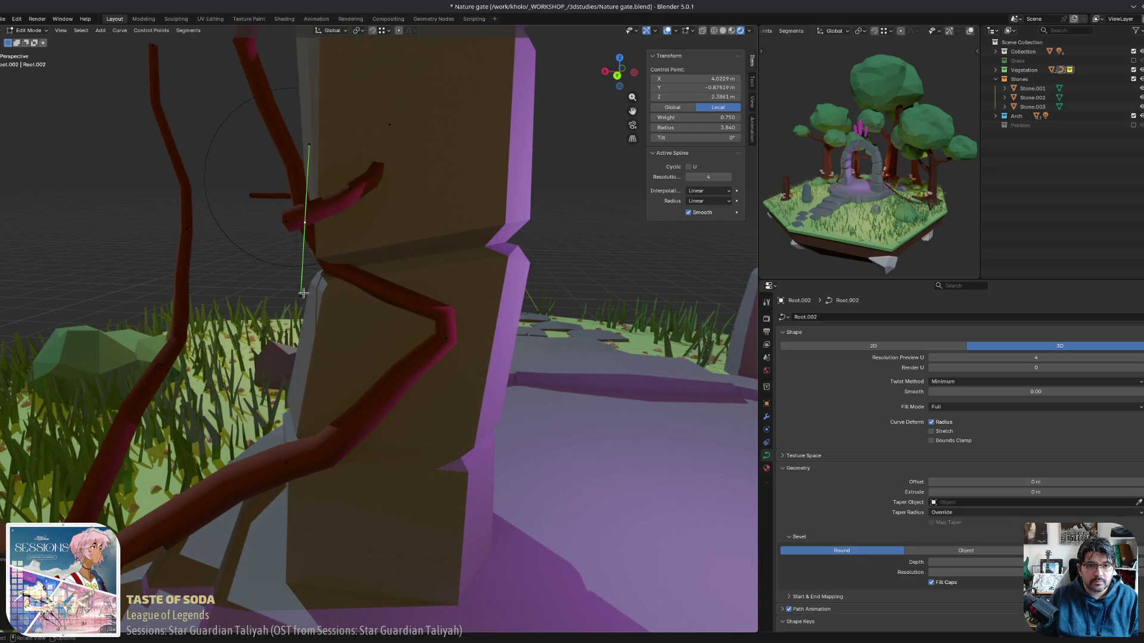
pyautogui.press('g')
pyautogui.click(291, 317)
pyautogui.moveTo(291, 317)
pyautogui.mouseDown(button='middle')
pyautogui.moveTo(449, 199)
pyautogui.moveTo(447, 234)
pyautogui.moveTo(505, 213)
pyautogui.moveTo(510, 175)
pyautogui.moveTo(502, 243)
pyautogui.moveTo(279, 212)
pyautogui.moveTo(123, 210)
pyautogui.mouseUp(button='middle')
# Place the upper branch point on the pillar's upper stone, then switch to wireframe view.
pyautogui.click(279, 212)
pyautogui.press('g')
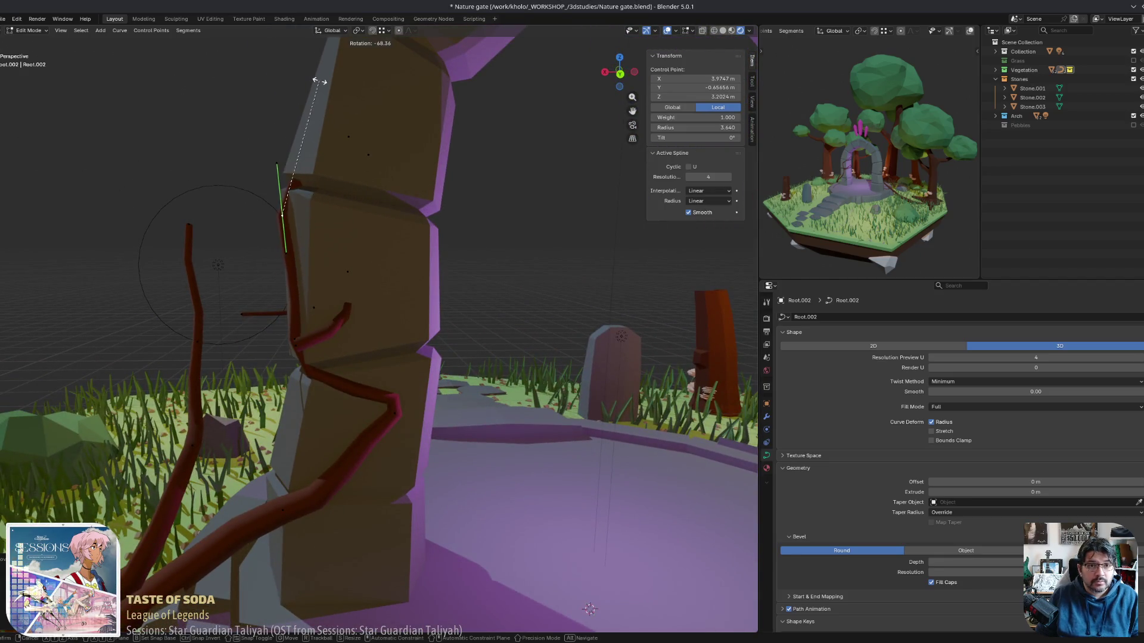
pyautogui.moveTo(313, 181)
pyautogui.mouseDown(button='middle')
pyautogui.moveTo(377, 197)
pyautogui.moveTo(349, 199)
pyautogui.moveTo(364, 184)
pyautogui.mouseUp(button='middle')
pyautogui.click(377, 198)
pyautogui.click(334, 208)
pyautogui.click(379, 160)
# Switch the viewport from solid shading to material preview while orbiting around the pillar.
pyautogui.hotkey('shift', 'z')
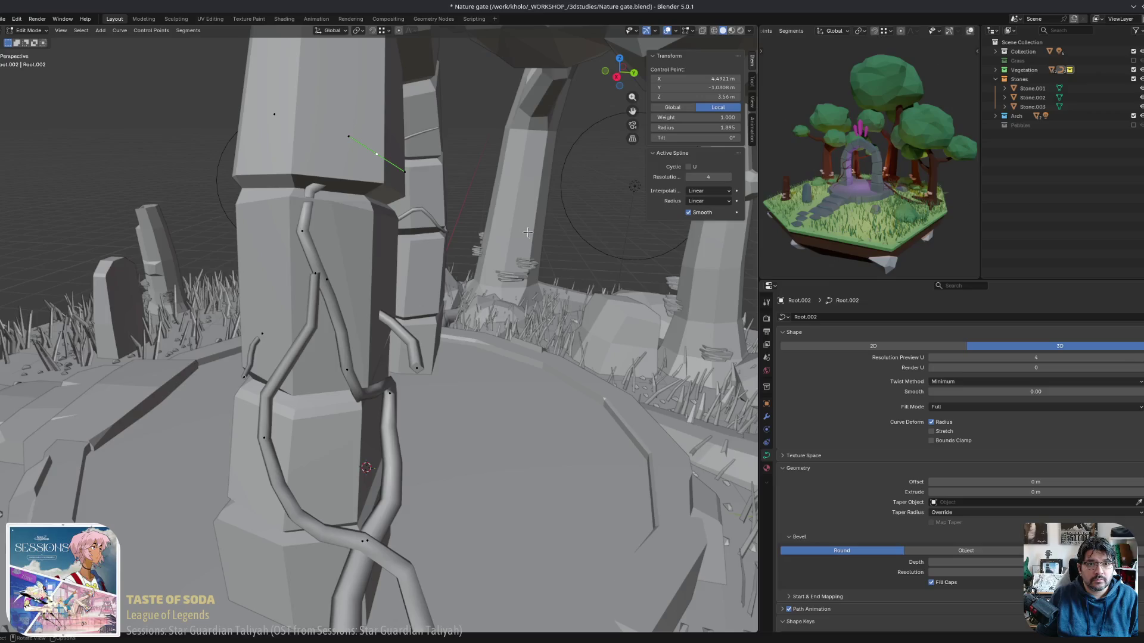
pyautogui.moveTo(500, 231)
pyautogui.mouseDown(button='middle')
pyautogui.moveTo(369, 214)
pyautogui.moveTo(381, 233)
pyautogui.moveTo(459, 282)
pyautogui.moveTo(427, 137)
pyautogui.mouseUp(button='middle')
pyautogui.press('g')
pyautogui.press('z')
pyautogui.press('2')
# Move the first Root.002 control points closer to the arch pillar.
pyautogui.click(460, 281)
pyautogui.click(462, 184)
pyautogui.moveTo(462, 185)
pyautogui.mouseDown(button='middle')
pyautogui.moveTo(417, 200)
pyautogui.moveTo(334, 196)
pyautogui.moveTo(301, 214)
pyautogui.moveTo(326, 221)
pyautogui.mouseUp(button='middle')
pyautogui.press('g')
pyautogui.click(411, 249)
pyautogui.moveTo(411, 249)
pyautogui.mouseDown(button='middle')
pyautogui.moveTo(386, 349)
pyautogui.moveTo(427, 428)
pyautogui.moveTo(379, 341)
pyautogui.moveTo(503, 324)
pyautogui.mouseUp(button='middle')
pyautogui.press('g')
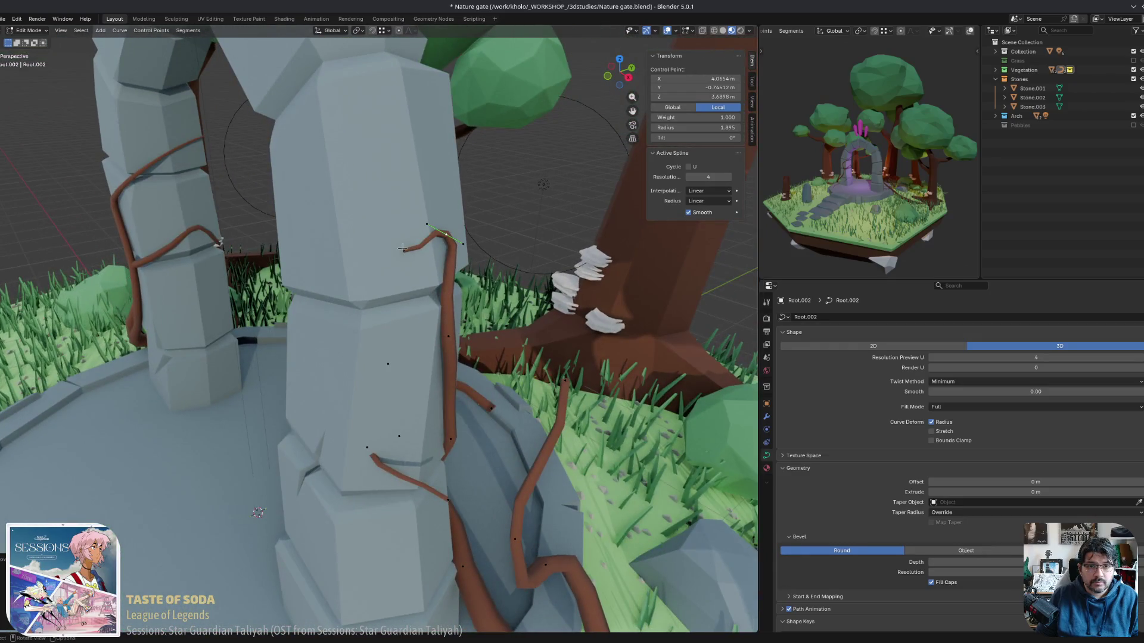
# Reposition further root control points so they sit against the pillar stone.
pyautogui.moveTo(403, 249)
pyautogui.mouseDown(button='middle')
pyautogui.moveTo(447, 266)
pyautogui.moveTo(428, 289)
pyautogui.moveTo(423, 357)
pyautogui.moveTo(373, 295)
pyautogui.moveTo(498, 303)
pyautogui.moveTo(476, 295)
pyautogui.moveTo(470, 306)
pyautogui.mouseUp(button='middle')
pyautogui.click(438, 254)
pyautogui.press('g')
pyautogui.click(425, 351)
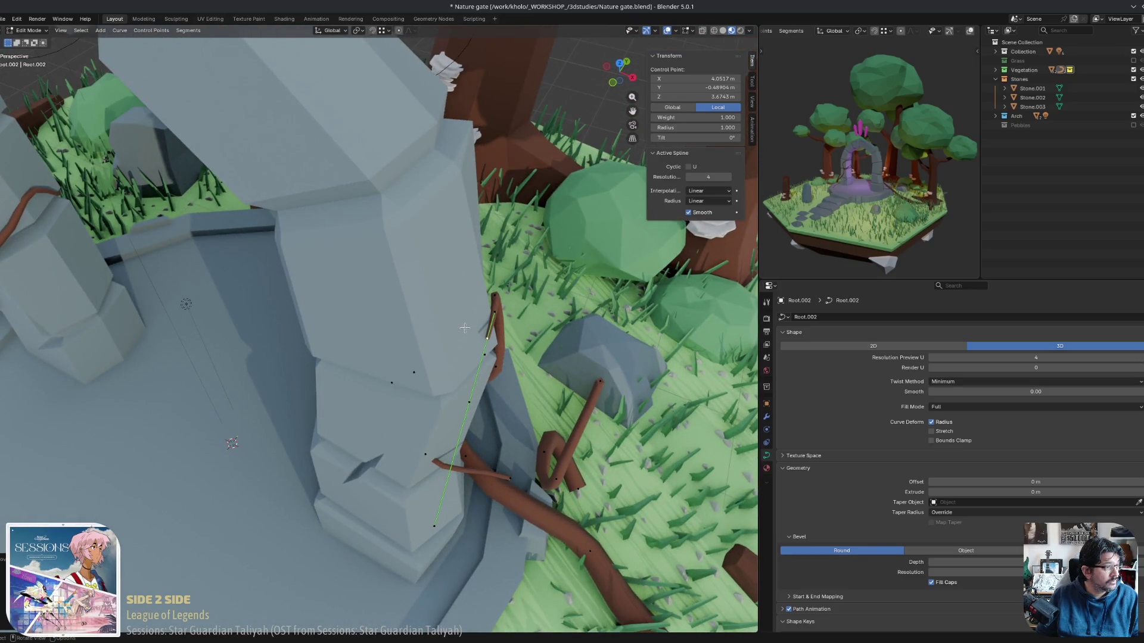
pyautogui.press('g')
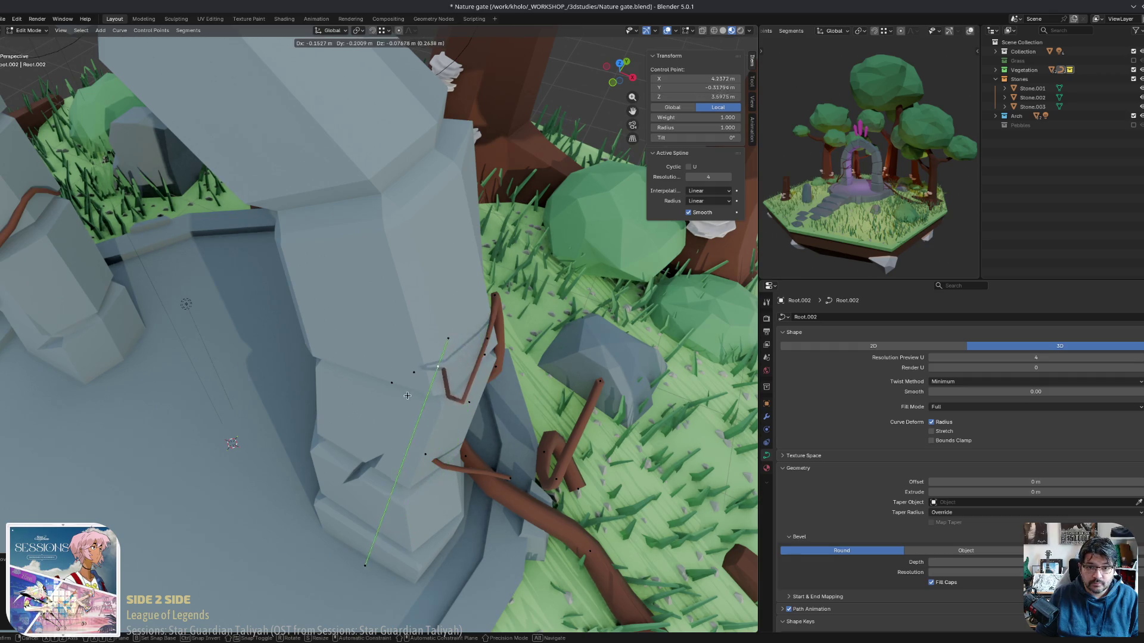
pyautogui.click(434, 393)
pyautogui.moveTo(435, 394); pyautogui.dragTo(483, 386, button='middle')
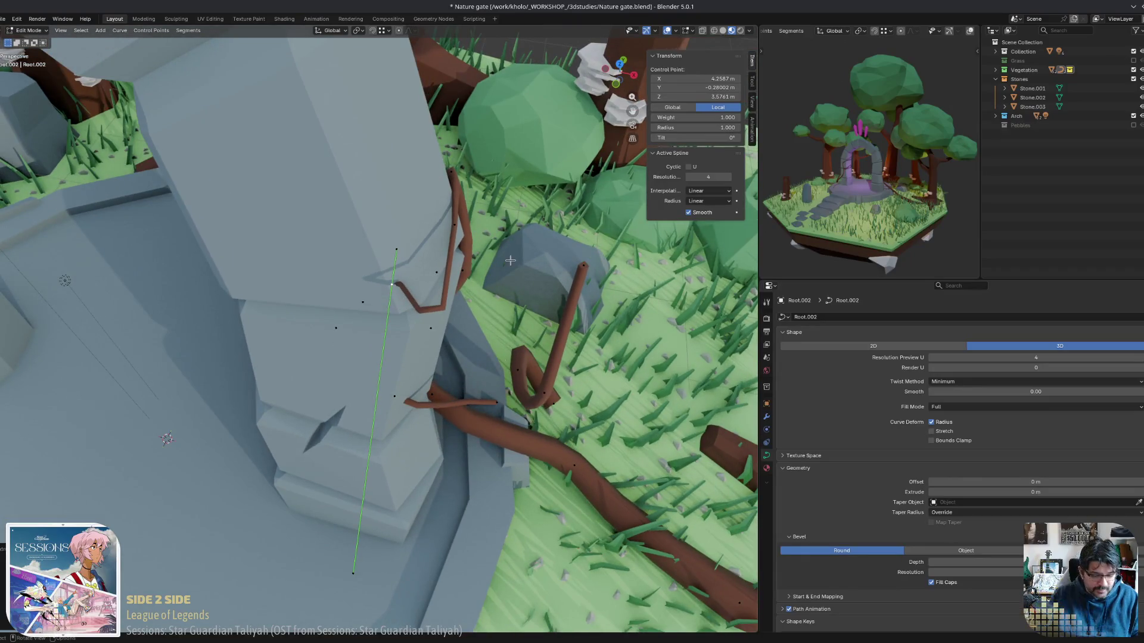
# Rotate the root branch so it bends around the pillar edge.
pyautogui.press('r')
pyautogui.click(411, 333)
pyautogui.moveTo(411, 333); pyautogui.dragTo(517, 337, button='middle')
pyautogui.press('r')
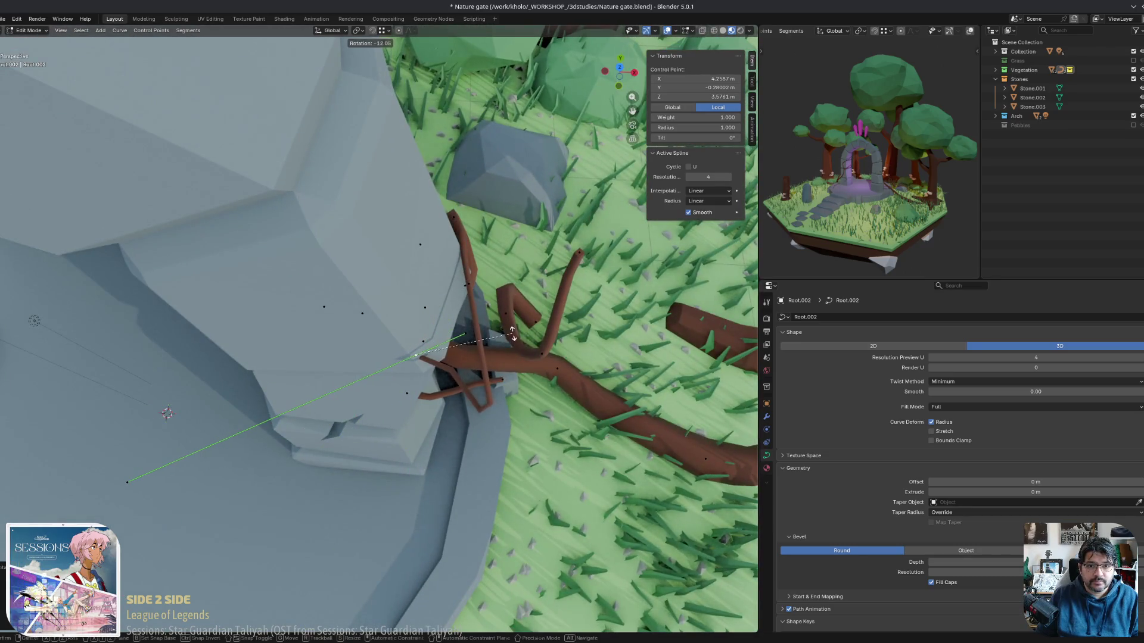
pyautogui.click(512, 336)
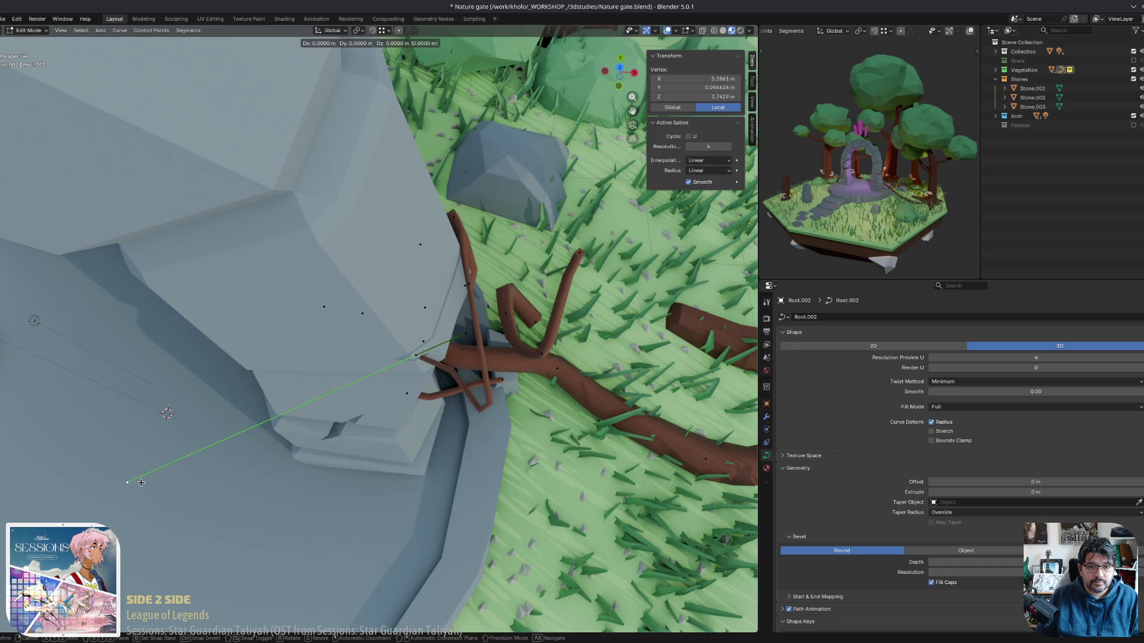
pyautogui.click(333, 419)
pyautogui.moveTo(333, 419)
pyautogui.mouseDown(button='middle')
pyautogui.moveTo(420, 307)
pyautogui.moveTo(470, 347)
pyautogui.mouseUp(button='middle')
# Move the branch's left end point in along the pillar from a low view.
pyautogui.click(351, 215)
pyautogui.moveTo(352, 215)
pyautogui.mouseDown(button='middle')
pyautogui.moveTo(230, 388)
pyautogui.moveTo(198, 351)
pyautogui.mouseUp(button='middle')
pyautogui.click(197, 351)
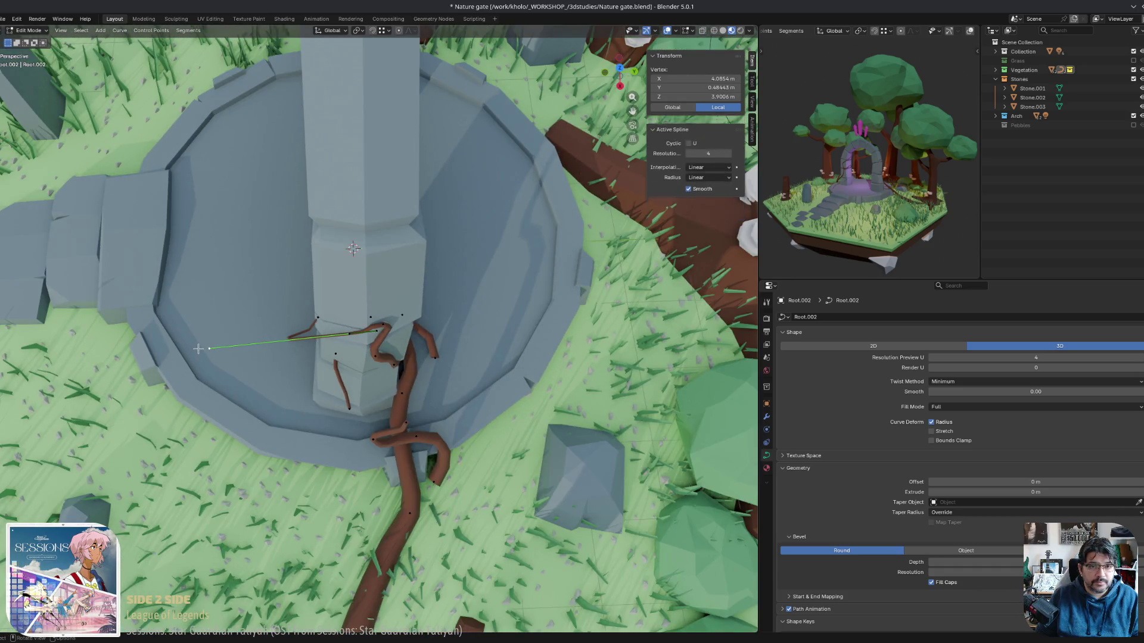
pyautogui.press('g')
pyautogui.moveTo(323, 330)
pyautogui.mouseDown(button='middle')
pyautogui.moveTo(352, 196)
pyautogui.moveTo(325, 216)
pyautogui.mouseUp(button='middle')
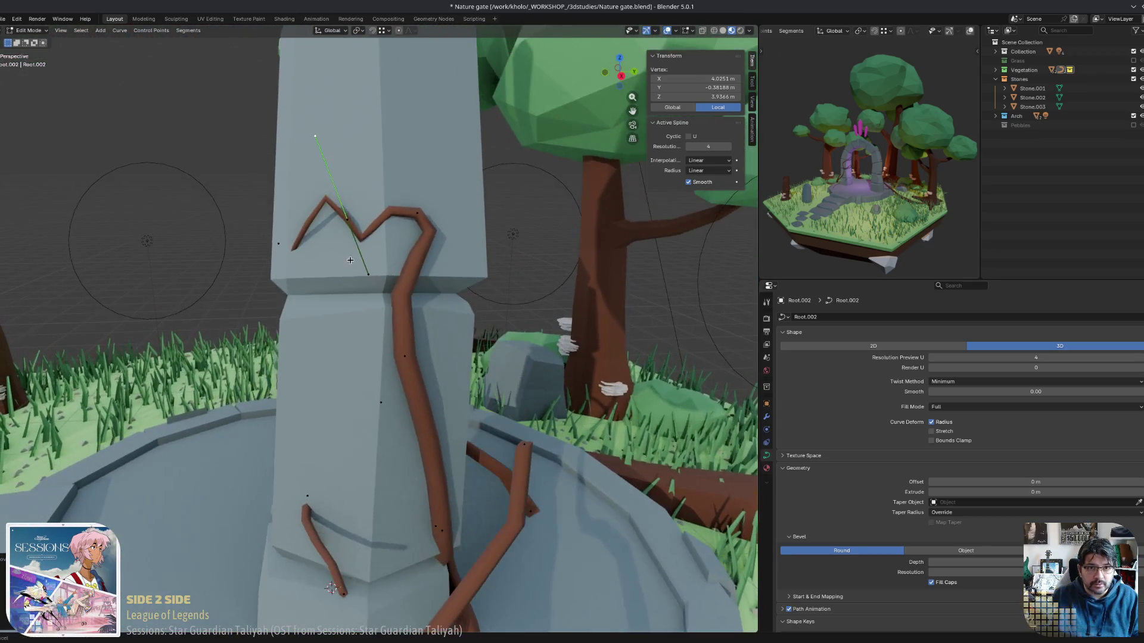
pyautogui.press('g')
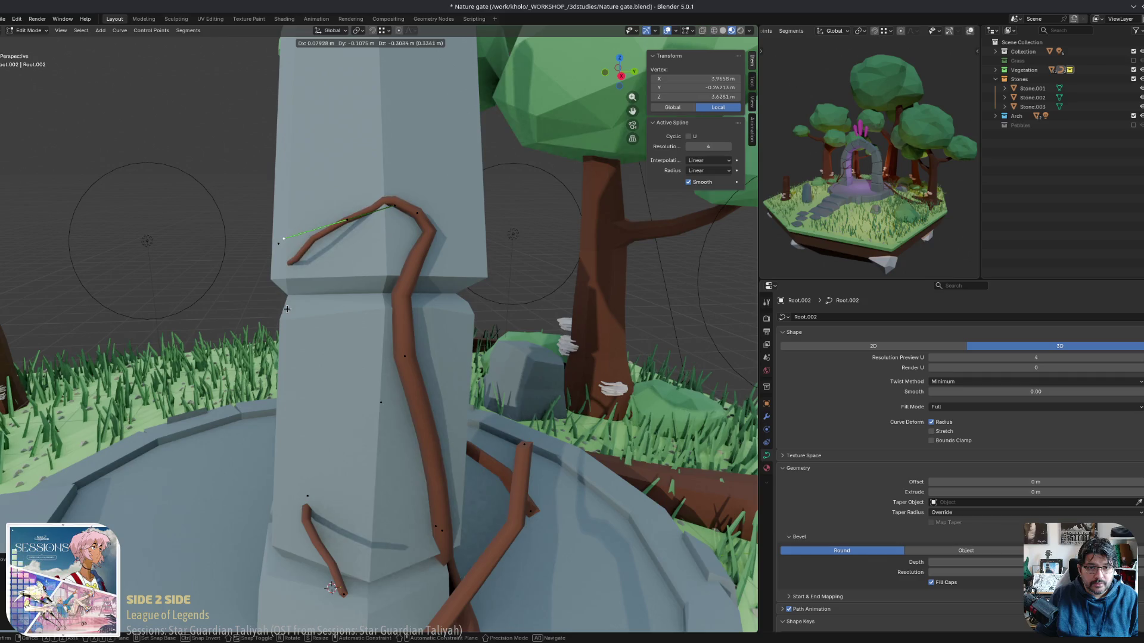
pyautogui.click(287, 310)
pyautogui.moveTo(287, 309)
pyautogui.mouseDown(button='middle')
pyautogui.moveTo(555, 345)
pyautogui.moveTo(286, 249)
pyautogui.moveTo(346, 265)
pyautogui.moveTo(444, 256)
pyautogui.mouseUp(button='middle')
# Adjust a single root control point and check the roots against the grass.
pyautogui.click(286, 248)
pyautogui.press('g')
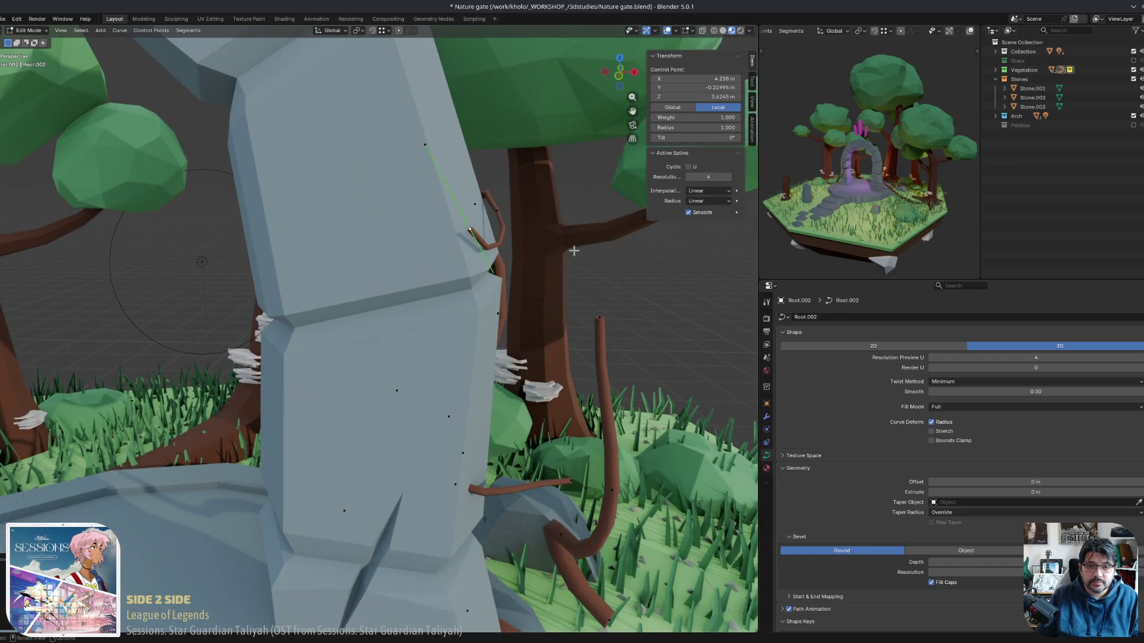
pyautogui.moveTo(574, 251); pyautogui.dragTo(474, 115, button='middle')
pyautogui.press('g')
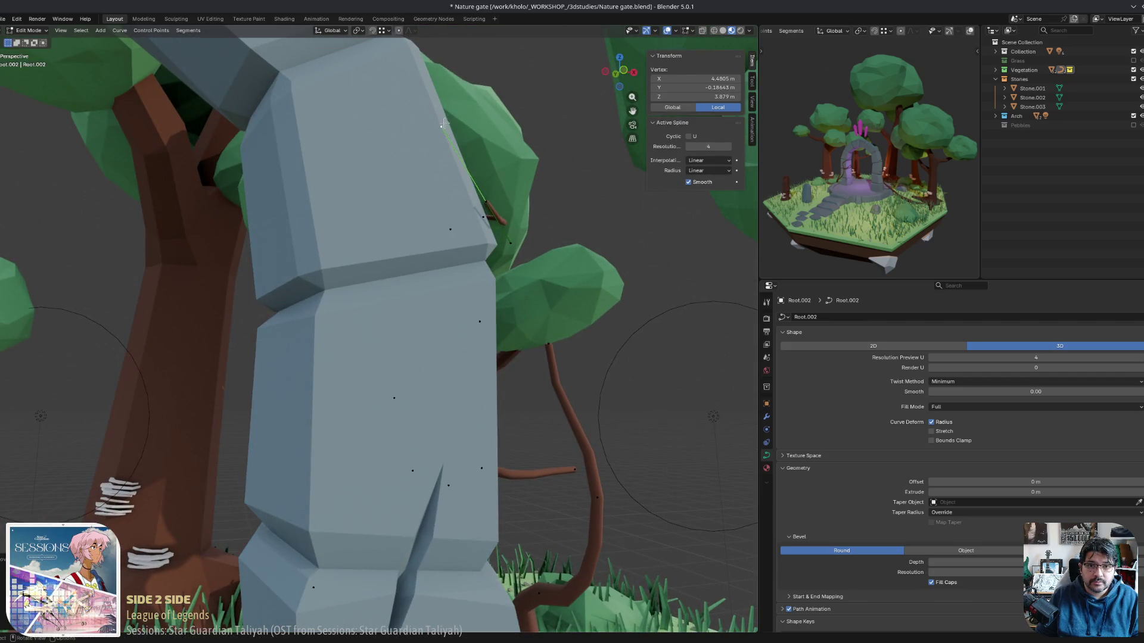
pyautogui.press('g')
pyautogui.moveTo(488, 213); pyautogui.dragTo(342, 305, button='middle')
pyautogui.moveTo(381, 392)
pyautogui.mouseDown(button='middle')
pyautogui.moveTo(383, 485)
pyautogui.moveTo(431, 516)
pyautogui.mouseUp(button='middle')
# Move and rotate the root tip near the ground to angle the branch toward the pillar.
pyautogui.keyDown('shift'); pyautogui.click(268, 377); pyautogui.keyUp('shift')
pyautogui.moveTo(268, 378)
pyautogui.mouseDown(button='middle')
pyautogui.moveTo(285, 480)
pyautogui.moveTo(484, 503)
pyautogui.mouseUp(button='middle')
pyautogui.press('g')
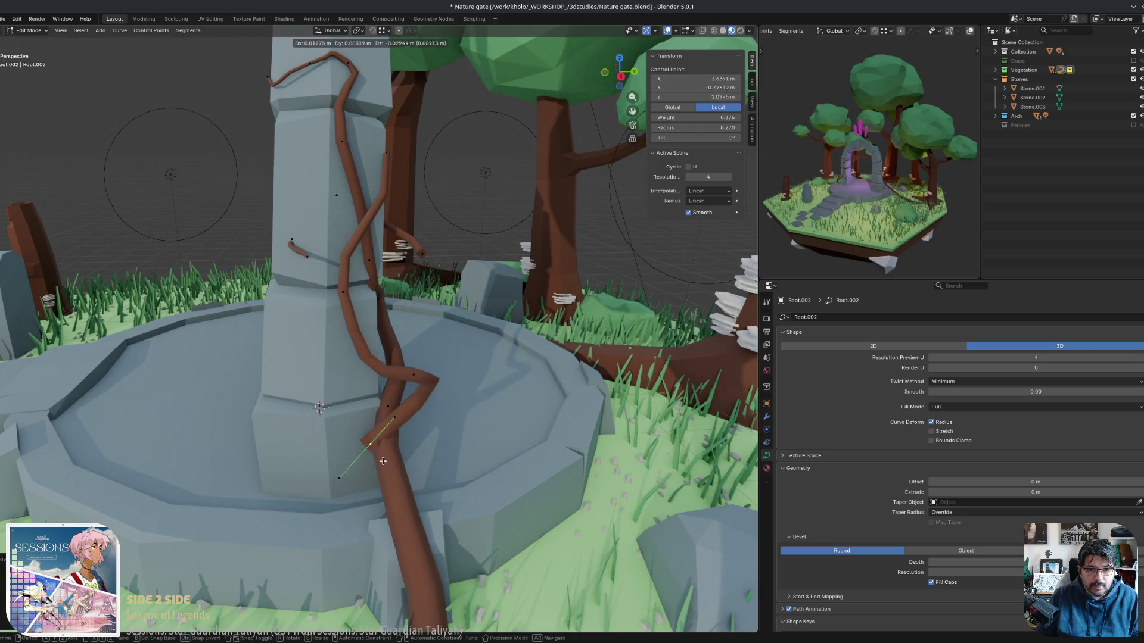
pyautogui.press('r')
pyautogui.click(346, 349)
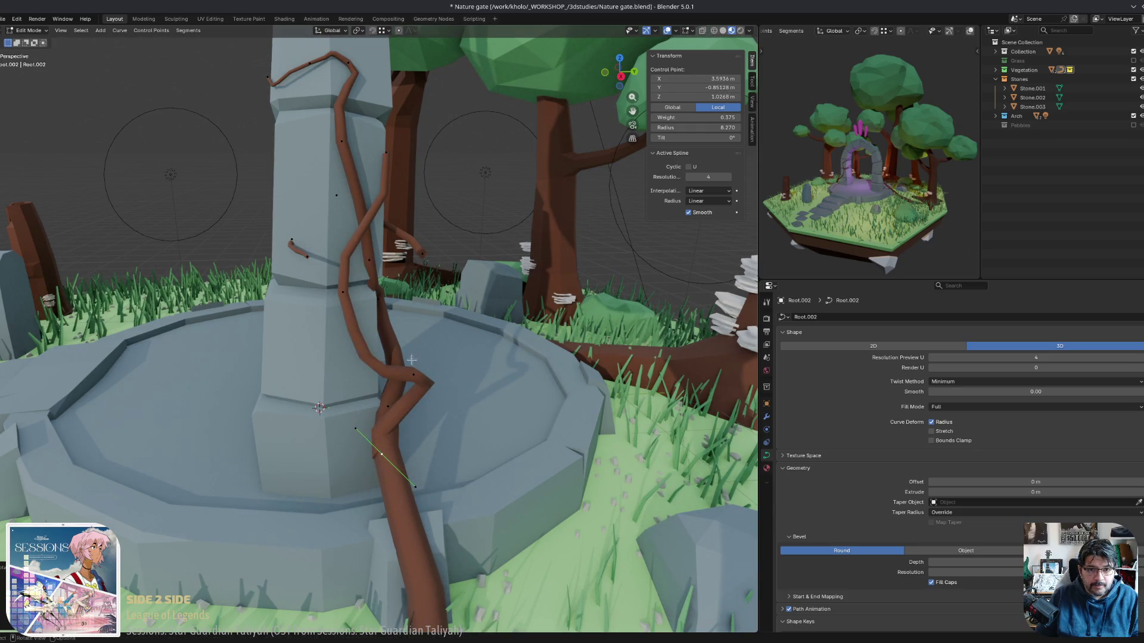
pyautogui.press('g')
pyautogui.keyDown('alt'); pyautogui.moveTo(411, 381); pyautogui.dragTo(356, 386, button='middle'); pyautogui.keyUp('alt')
pyautogui.click(357, 396)
pyautogui.press('r')
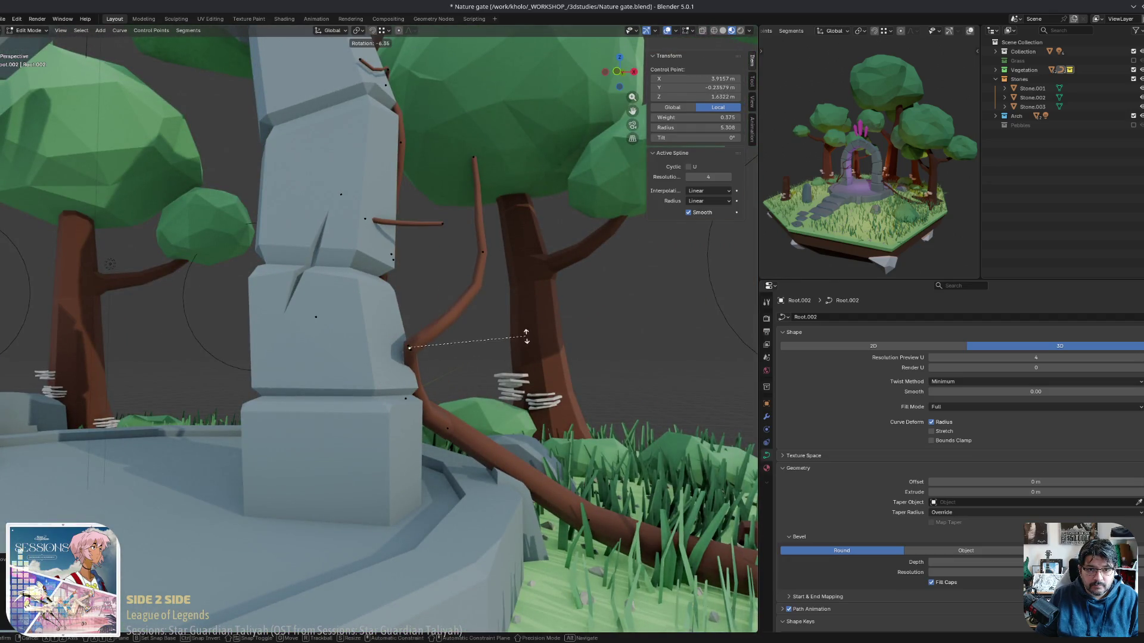
pyautogui.moveTo(471, 357)
pyautogui.keyDown('alt'); pyautogui.mouseDown(button='middle')
pyautogui.moveTo(513, 411)
pyautogui.moveTo(464, 410)
pyautogui.mouseUp(button='middle'); pyautogui.keyUp('alt')
pyautogui.click(519, 419)
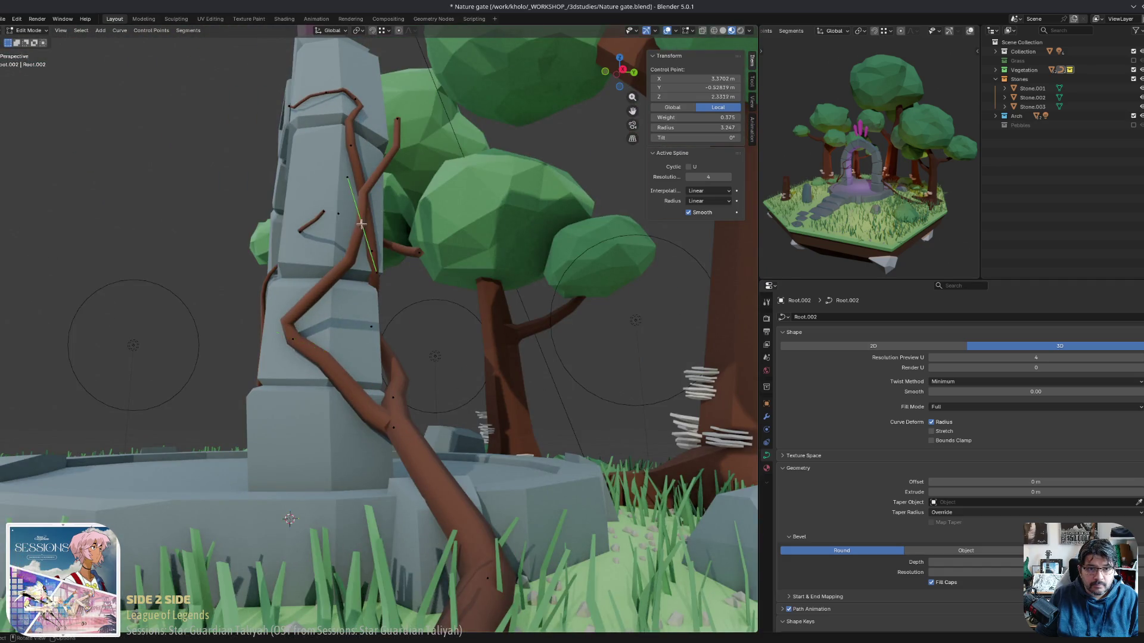
# Pull the branch tip closer to the stone, tilt it, and nudge it slightly.
pyautogui.moveTo(362, 223)
pyautogui.mouseDown(button='middle')
pyautogui.moveTo(293, 344)
pyautogui.moveTo(278, 316)
pyautogui.mouseUp(button='middle')
pyautogui.click(322, 292)
pyautogui.press('g')
pyautogui.click(281, 322)
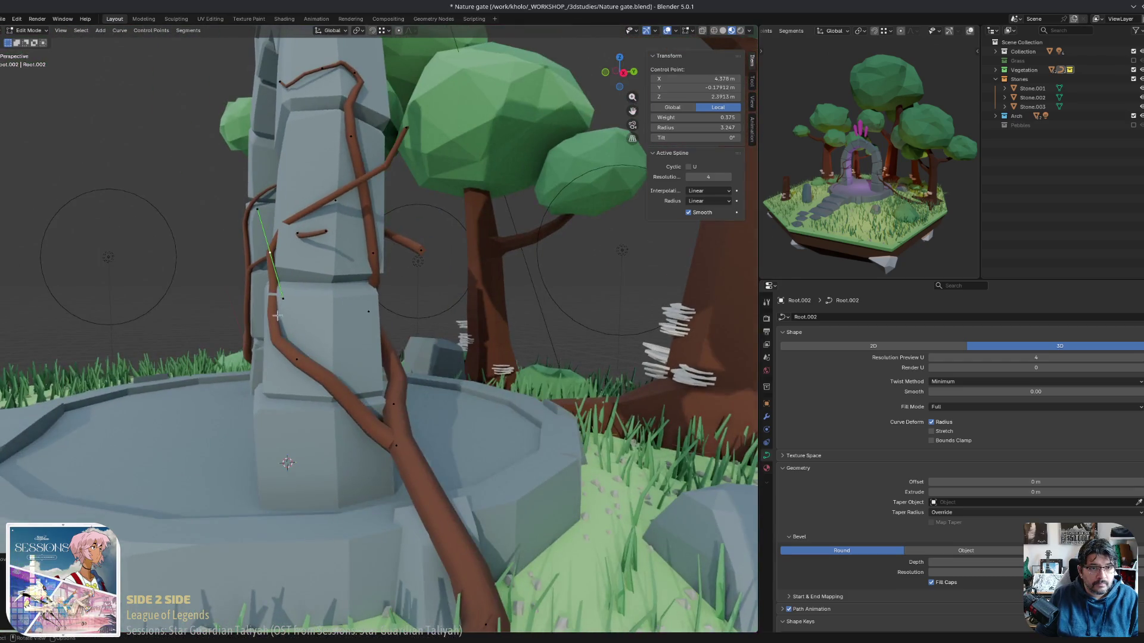
pyautogui.press('r')
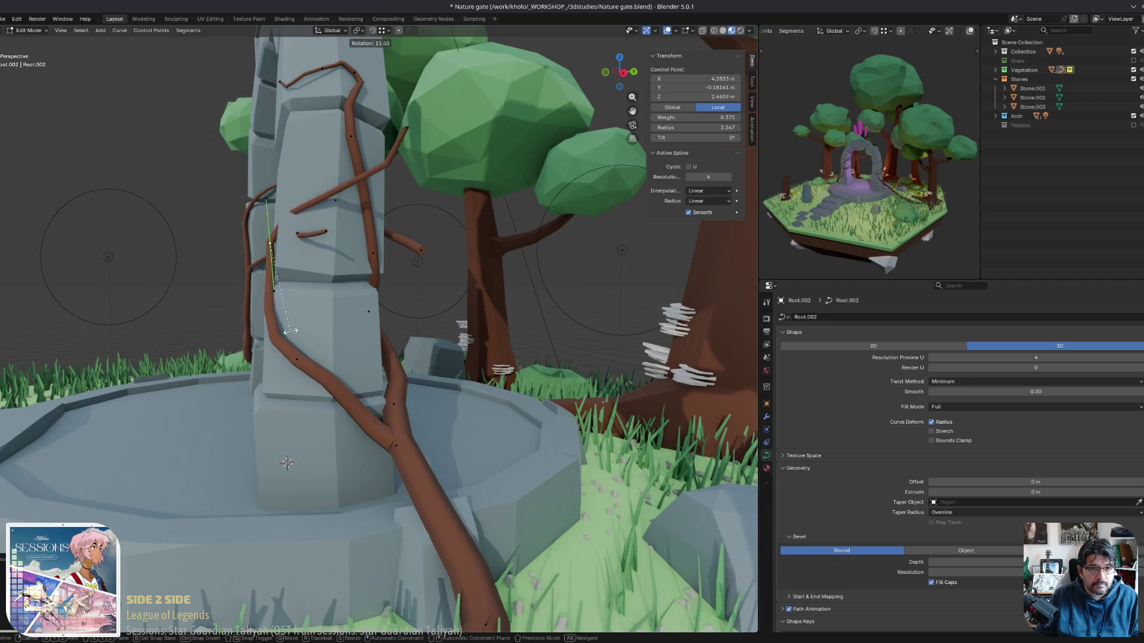
pyautogui.click(291, 331)
pyautogui.moveTo(291, 331)
pyautogui.mouseDown(button='middle')
pyautogui.moveTo(394, 462)
pyautogui.moveTo(405, 390)
pyautogui.moveTo(477, 315)
pyautogui.mouseUp(button='middle')
pyautogui.press('g')
pyautogui.click(389, 438)
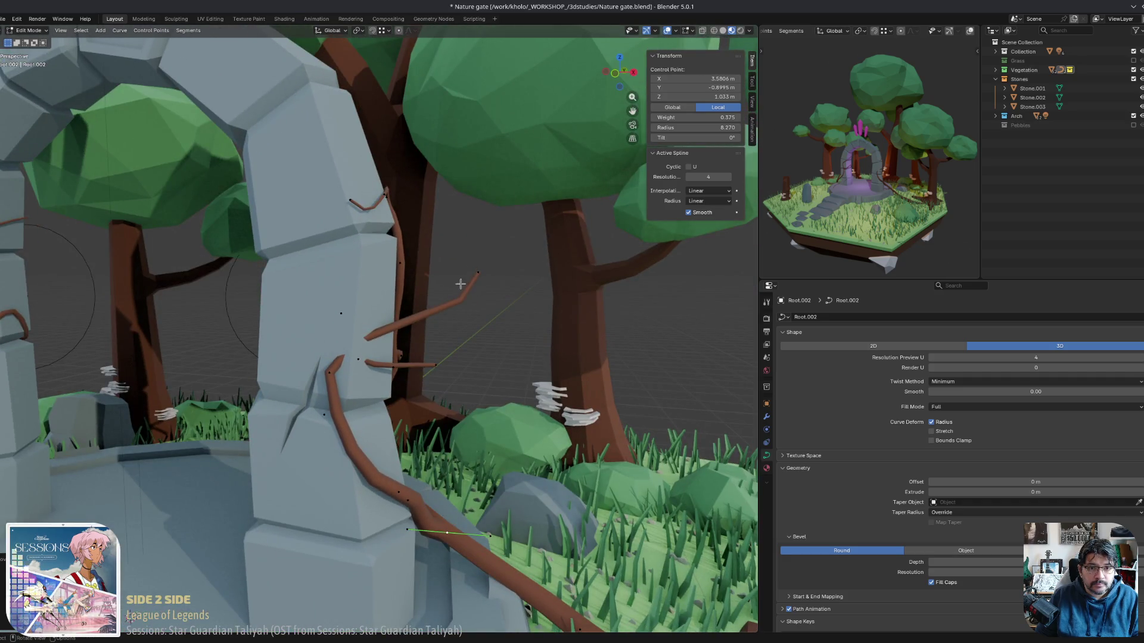
# Rotate another root point around the pillar so the offshoot lies along the upper stone.
pyautogui.click(477, 269)
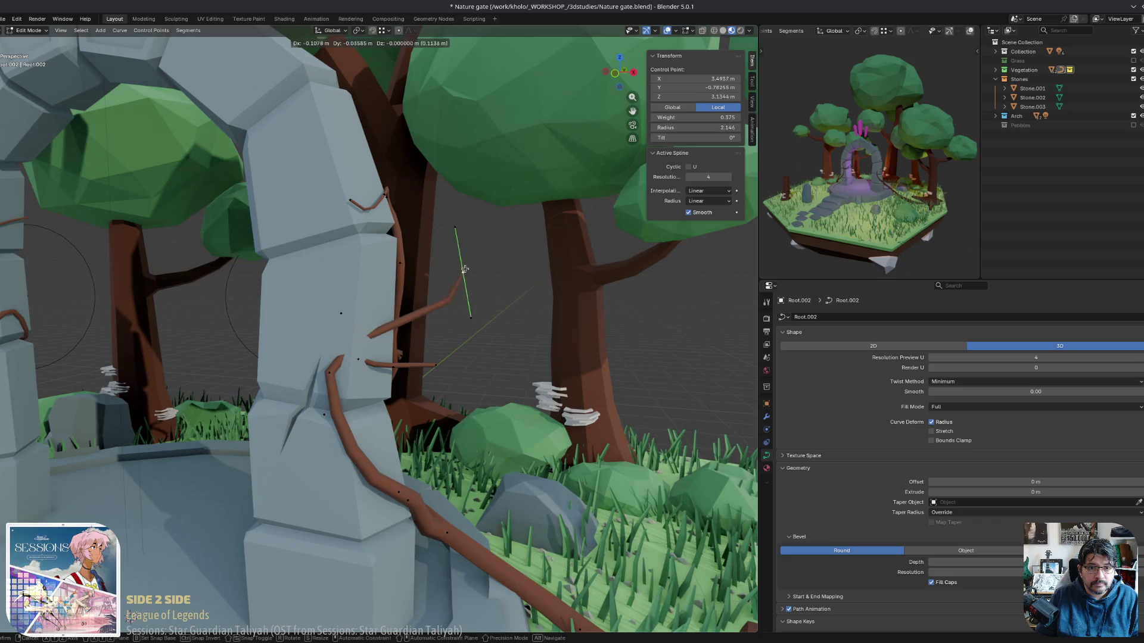
pyautogui.scroll(5, 441, 365)
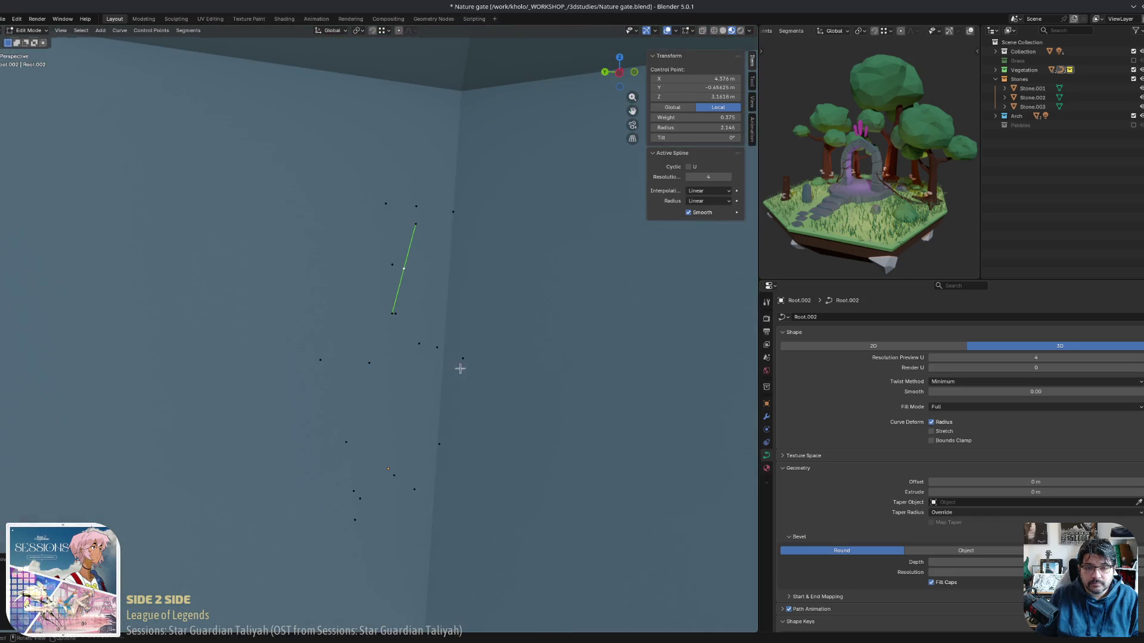
pyautogui.press('g')
pyautogui.scroll(-5, 536, 375)
pyautogui.moveTo(536, 376); pyautogui.dragTo(334, 216, button='middle')
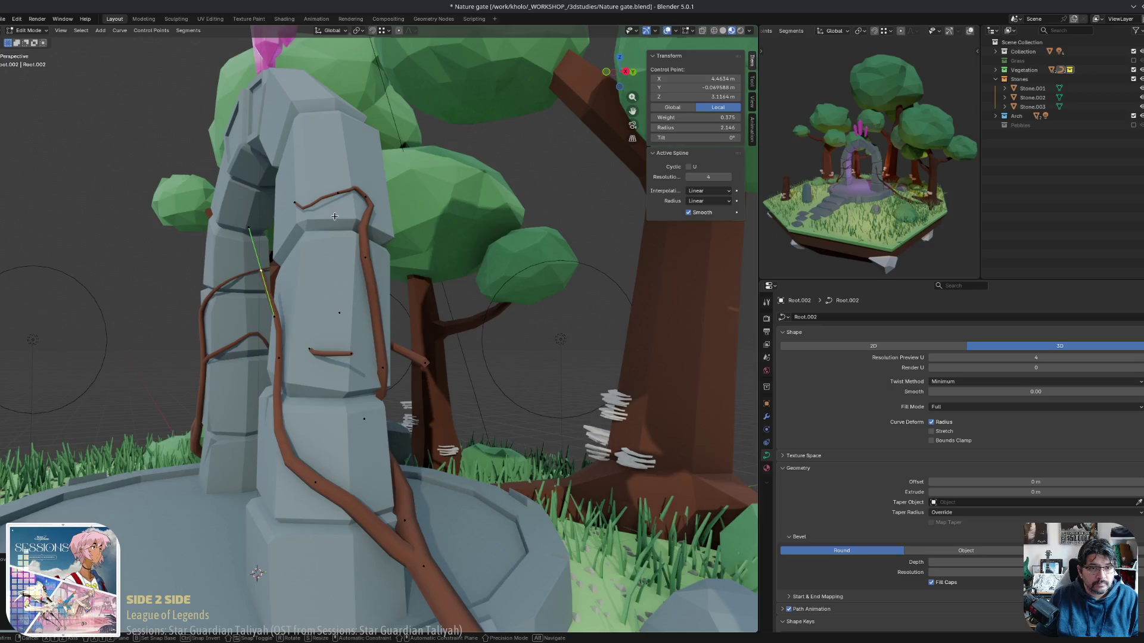
pyautogui.press('r')
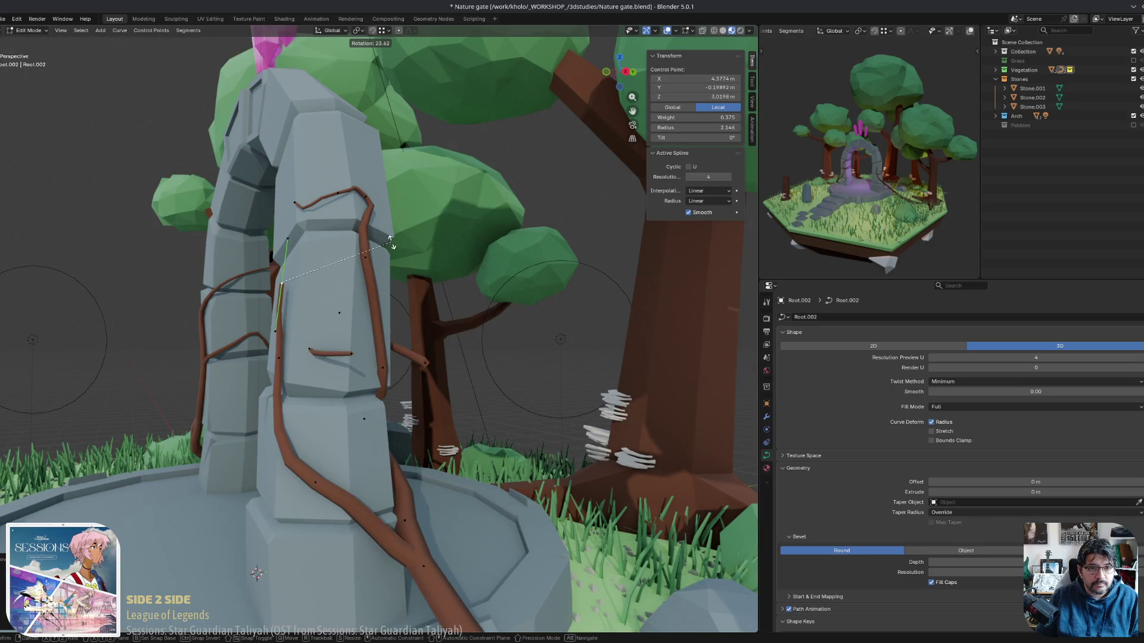
pyautogui.click(392, 242)
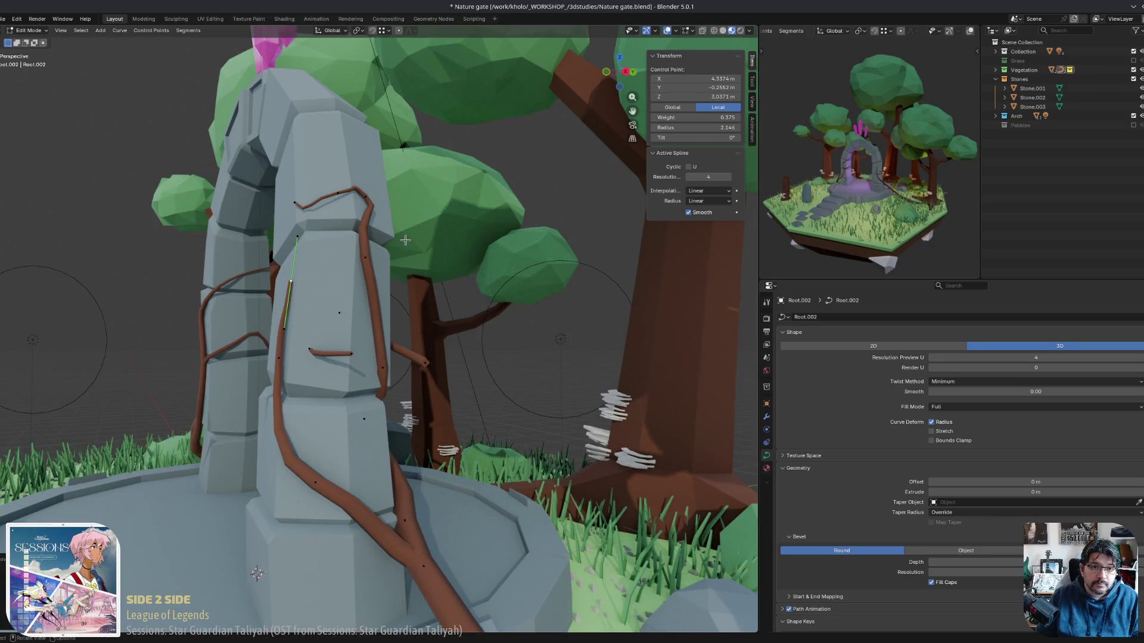
pyautogui.moveTo(395, 243); pyautogui.dragTo(439, 444, button='middle')
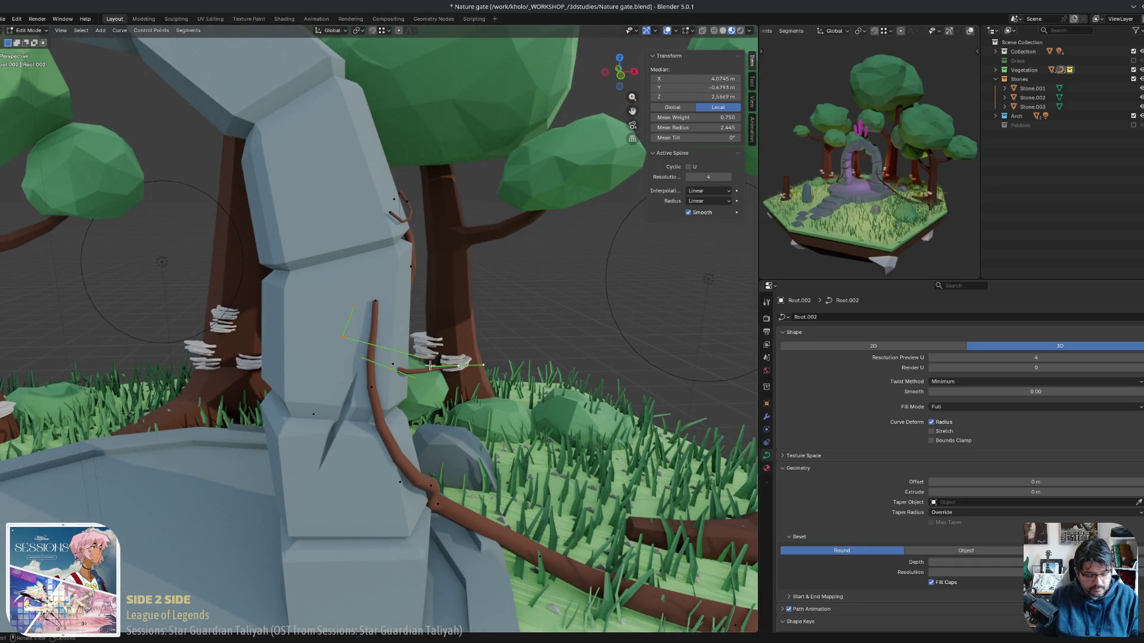
# Select the whole small root branch, shift it right, and rotate it.
pyautogui.press('l')
pyautogui.press('g')
pyautogui.click(593, 364)
pyautogui.moveTo(593, 363)
pyautogui.mouseDown(button='middle')
pyautogui.moveTo(619, 333)
pyautogui.moveTo(614, 369)
pyautogui.moveTo(628, 381)
pyautogui.moveTo(544, 388)
pyautogui.mouseUp(button='middle')
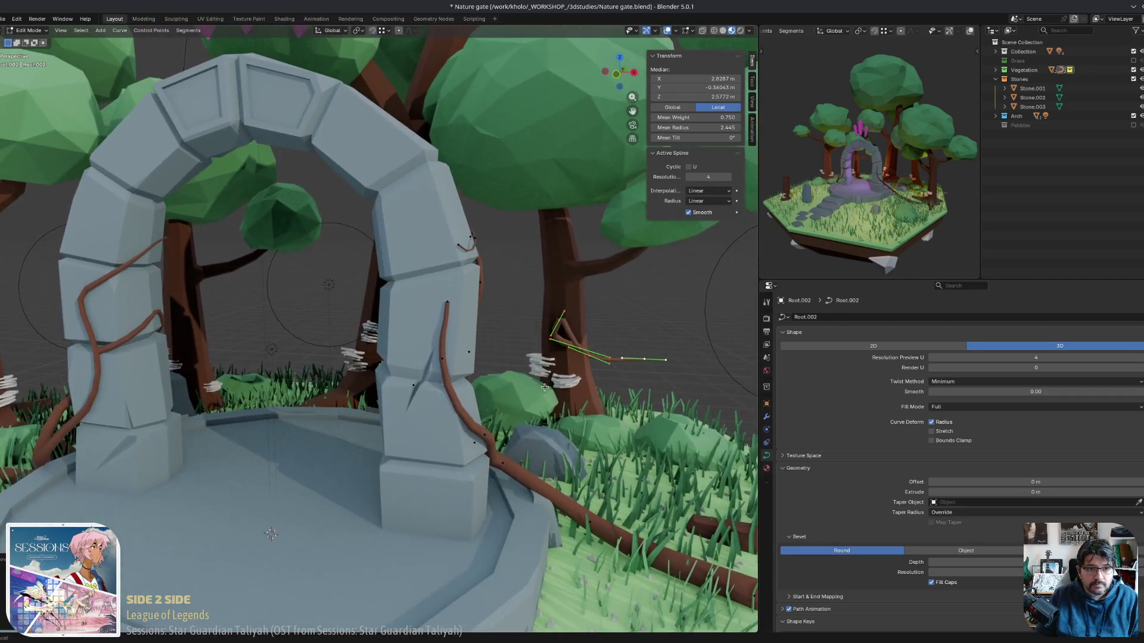
pyautogui.scroll(4, 464, 324)
pyautogui.press('r')
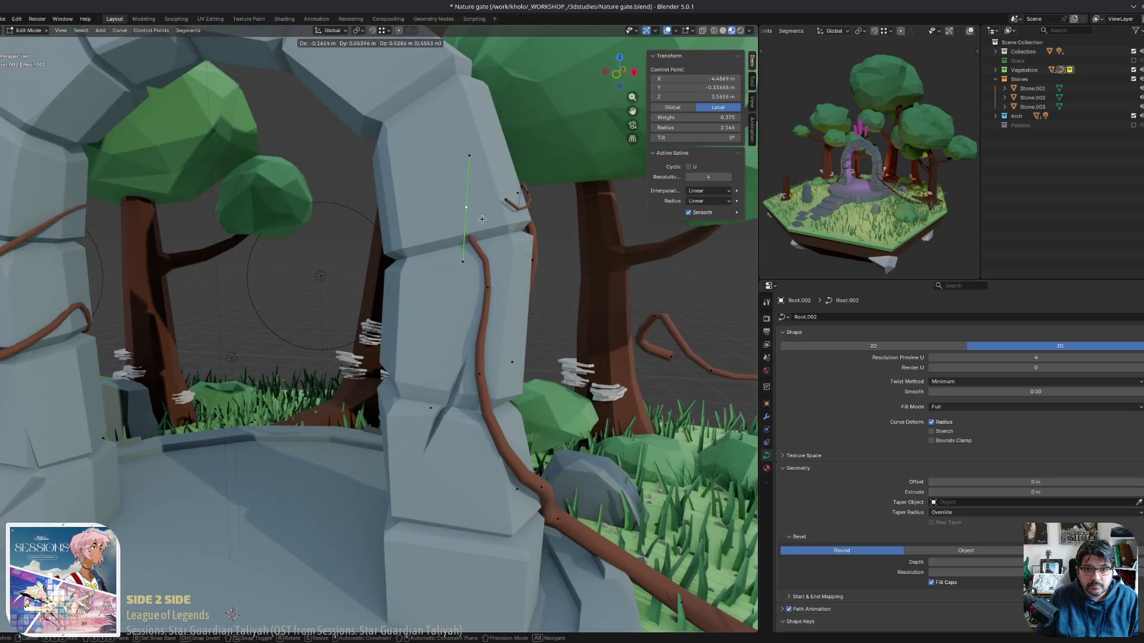
pyautogui.click(524, 192)
pyautogui.moveTo(523, 191)
pyautogui.mouseDown(button='middle')
pyautogui.moveTo(477, 238)
pyautogui.moveTo(429, 227)
pyautogui.moveTo(421, 209)
pyautogui.mouseUp(button='middle')
# Move a root control point and thin the root at that point with Alt+S.
pyautogui.press('g')
pyautogui.click(420, 211)
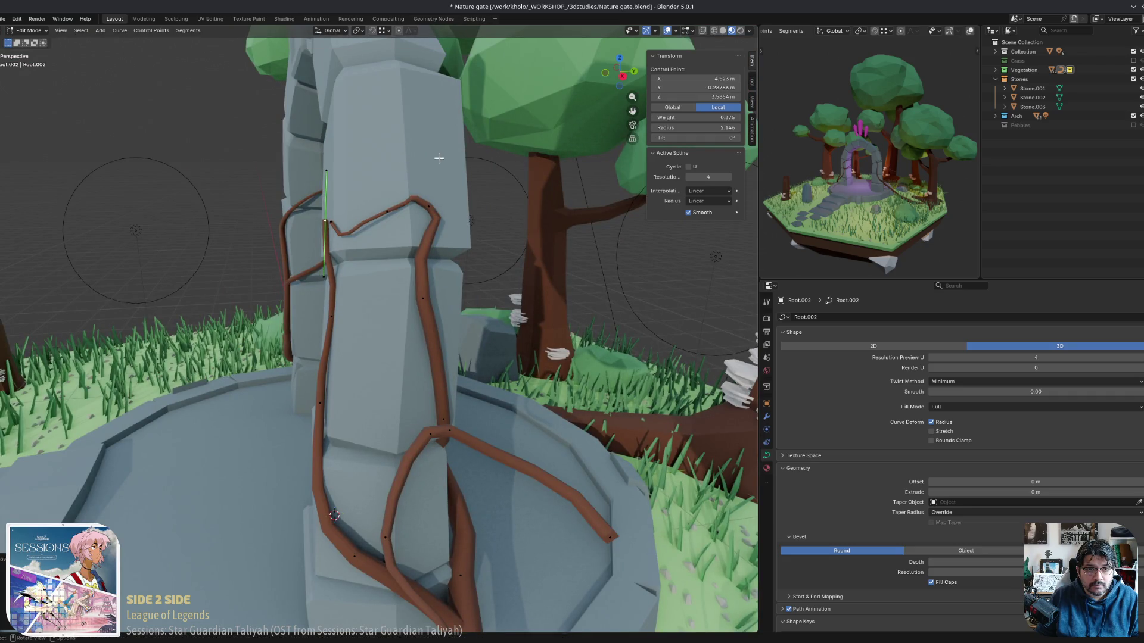
pyautogui.hotkey('alt', 's')
pyautogui.click(390, 164)
pyautogui.moveTo(390, 165)
pyautogui.mouseDown(button='middle')
pyautogui.moveTo(353, 209)
pyautogui.moveTo(463, 227)
pyautogui.moveTo(390, 220)
pyautogui.moveTo(459, 379)
pyautogui.mouseUp(button='middle')
pyautogui.press('g')
pyautogui.click(483, 224)
# Reposition more root control points while zooming in on the pillar.
pyautogui.scroll(-5, 391, 221)
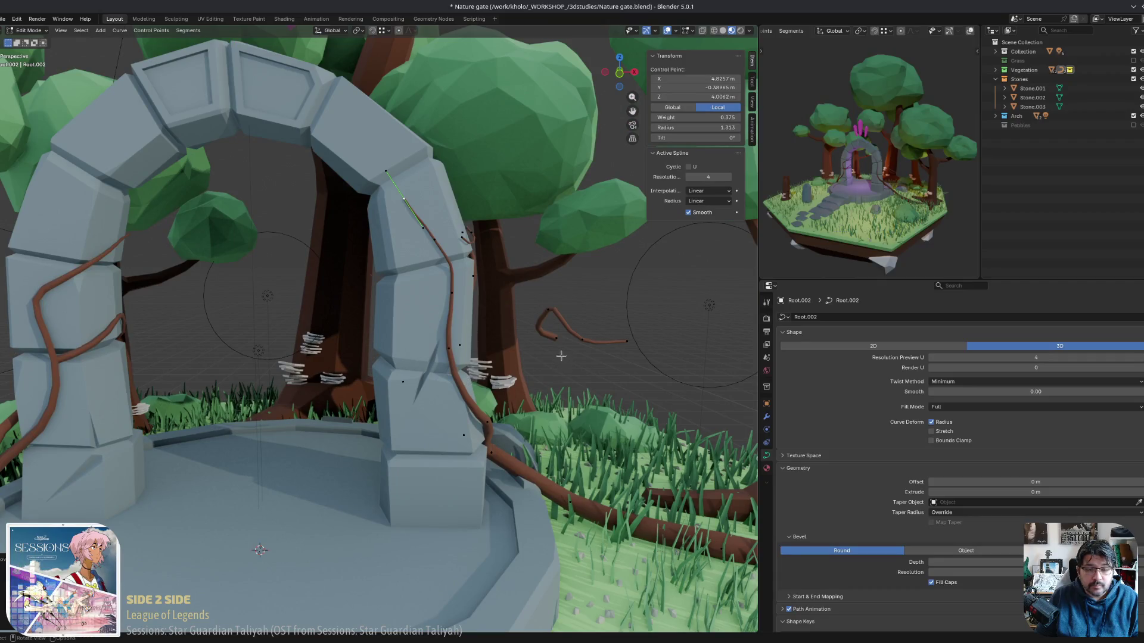
pyautogui.scroll(3, 520, 410)
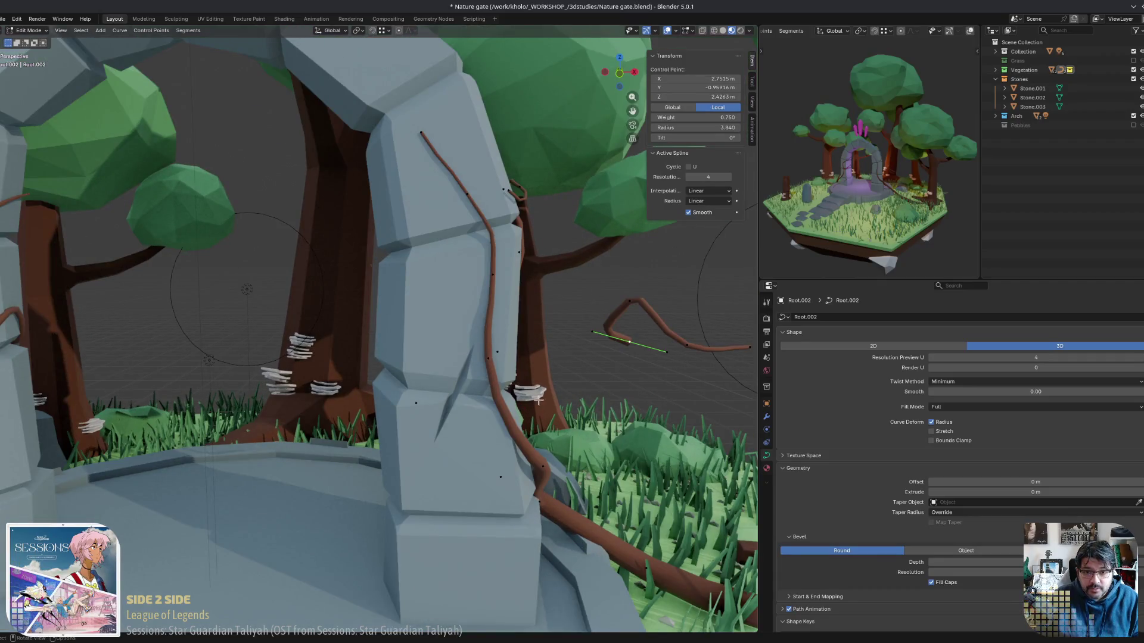
pyautogui.press('g')
pyautogui.click(506, 412)
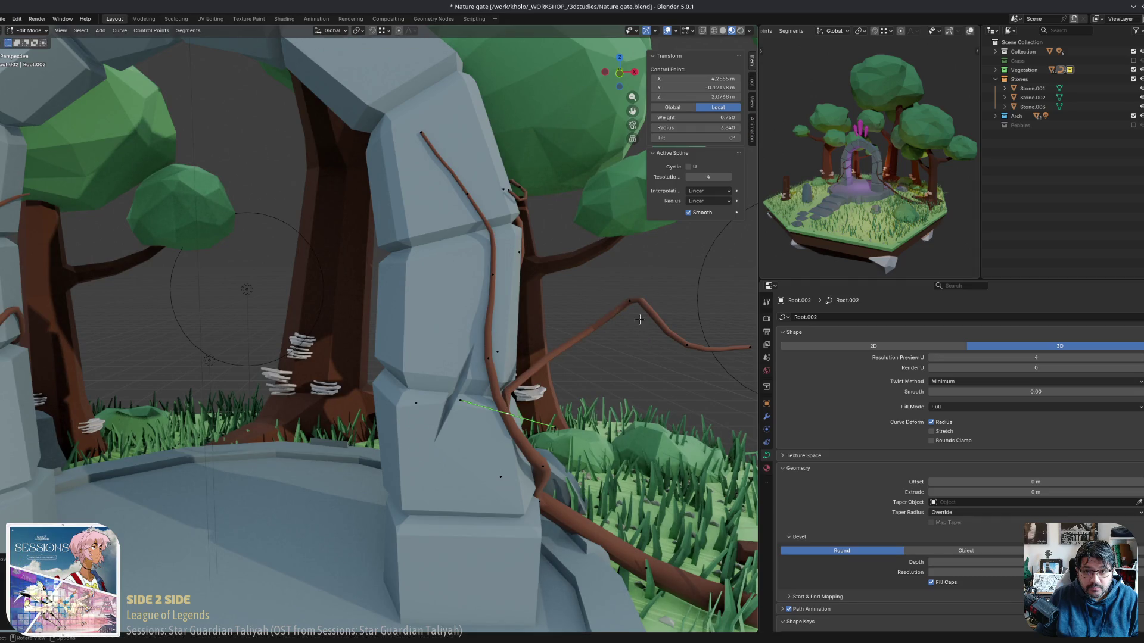
pyautogui.press('g')
pyautogui.moveTo(628, 306)
pyautogui.keyDown('alt'); pyautogui.mouseDown(button='middle')
pyautogui.moveTo(557, 405)
pyautogui.moveTo(690, 320)
pyautogui.mouseUp(button='middle'); pyautogui.keyUp('alt')
pyautogui.click(557, 405)
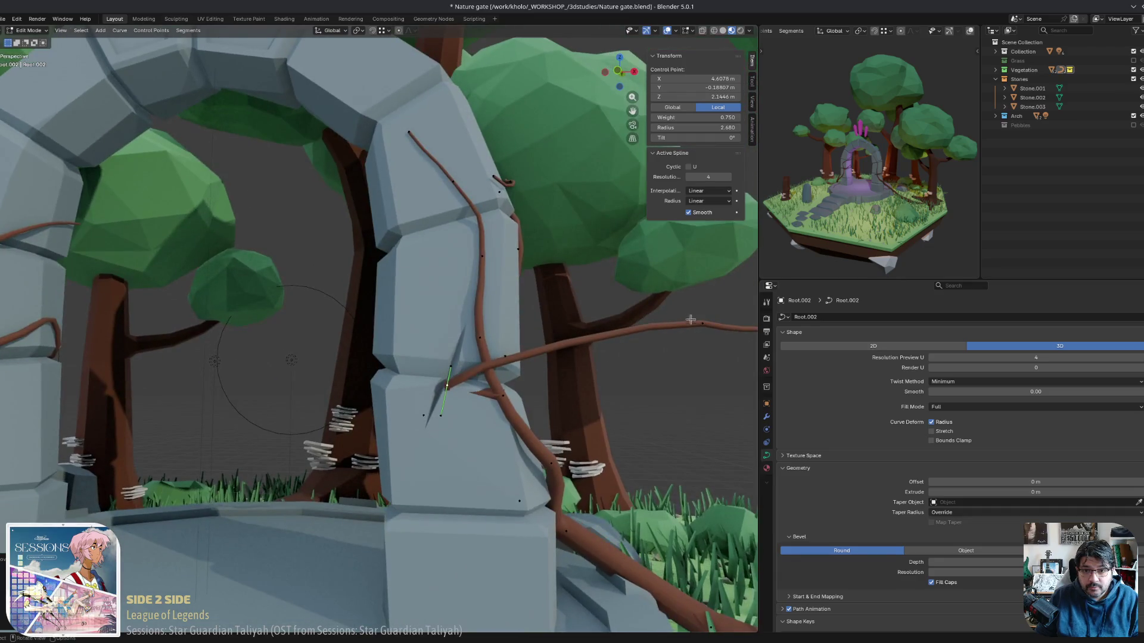
# Pull a root point up against the pillar and move the root's end point.
pyautogui.moveTo(514, 403)
pyautogui.mouseDown(button='middle')
pyautogui.moveTo(565, 455)
pyautogui.moveTo(560, 447)
pyautogui.mouseUp(button='middle')
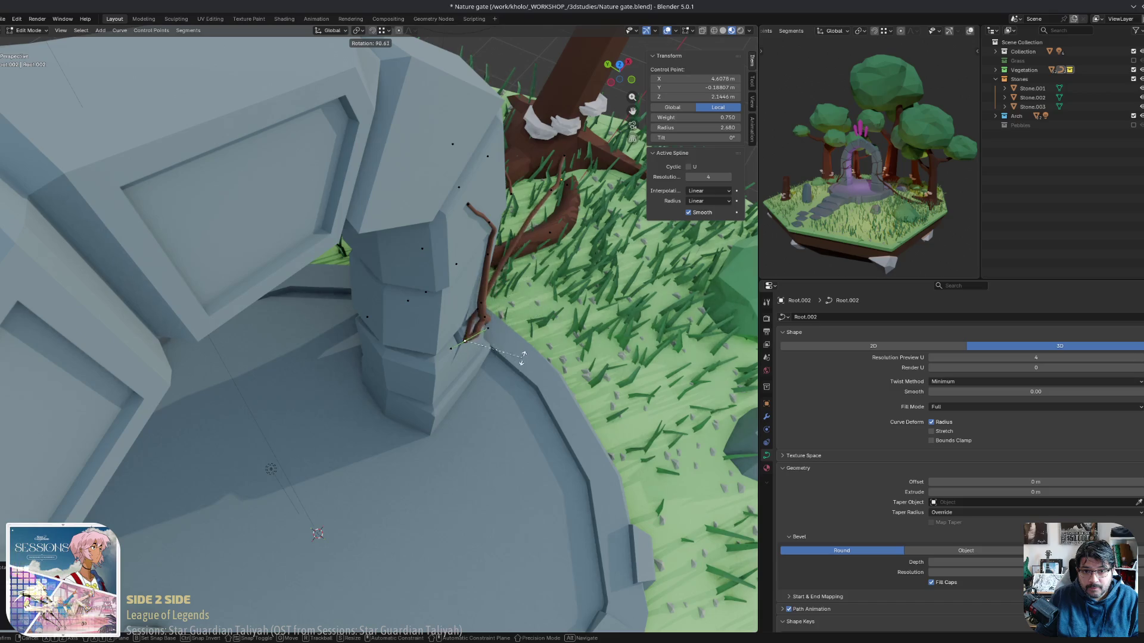
pyautogui.moveTo(527, 346); pyautogui.dragTo(595, 332, button='middle')
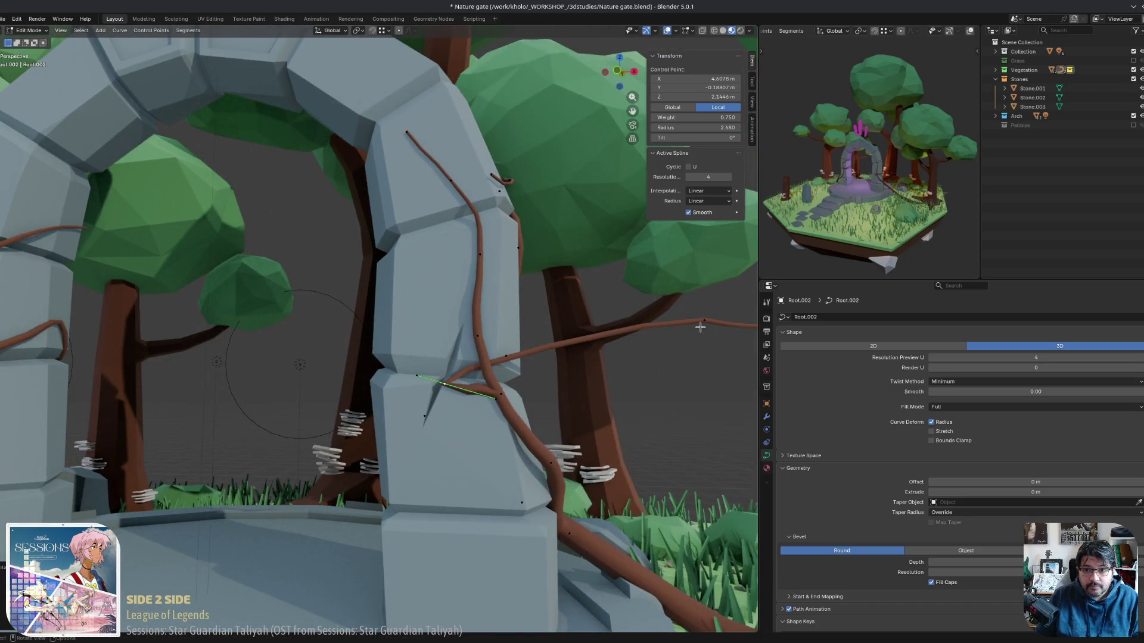
pyautogui.moveTo(444, 383); pyautogui.dragTo(387, 341)
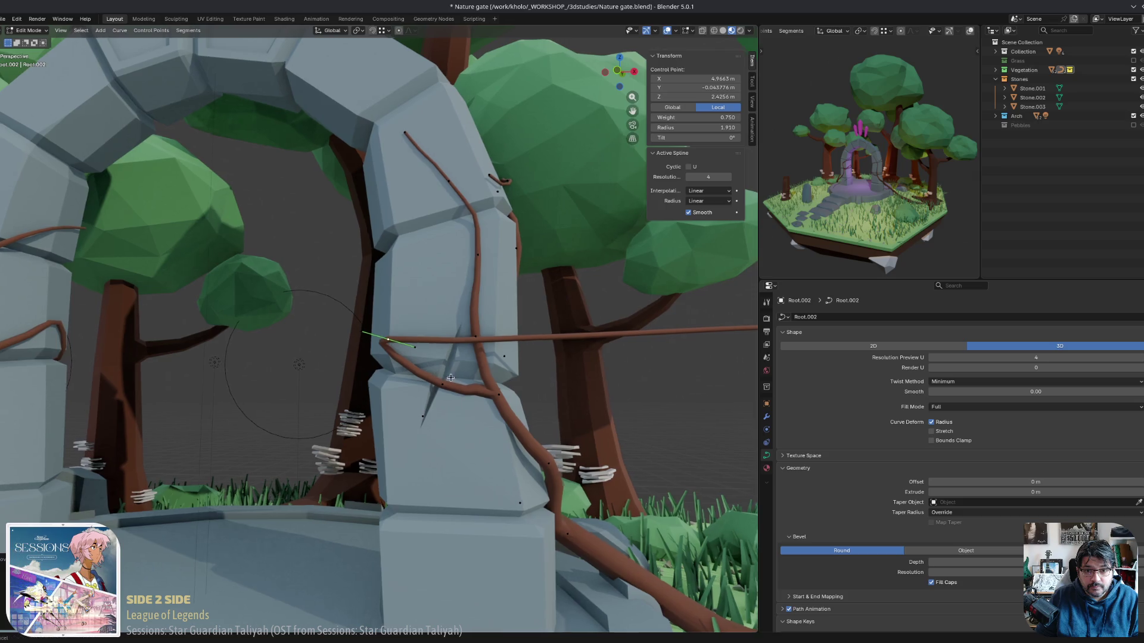
pyautogui.moveTo(451, 378); pyautogui.dragTo(371, 390, button='middle')
pyautogui.moveTo(566, 338)
pyautogui.mouseDown(button='middle')
pyautogui.moveTo(453, 465)
pyautogui.moveTo(376, 453)
pyautogui.moveTo(323, 419)
pyautogui.mouseUp(button='middle')
pyautogui.press('g')
pyautogui.click(426, 490)
# Thicken the lower root sections at two control points with Alt+S.
pyautogui.click(273, 383)
pyautogui.hotkey('alt', 's')
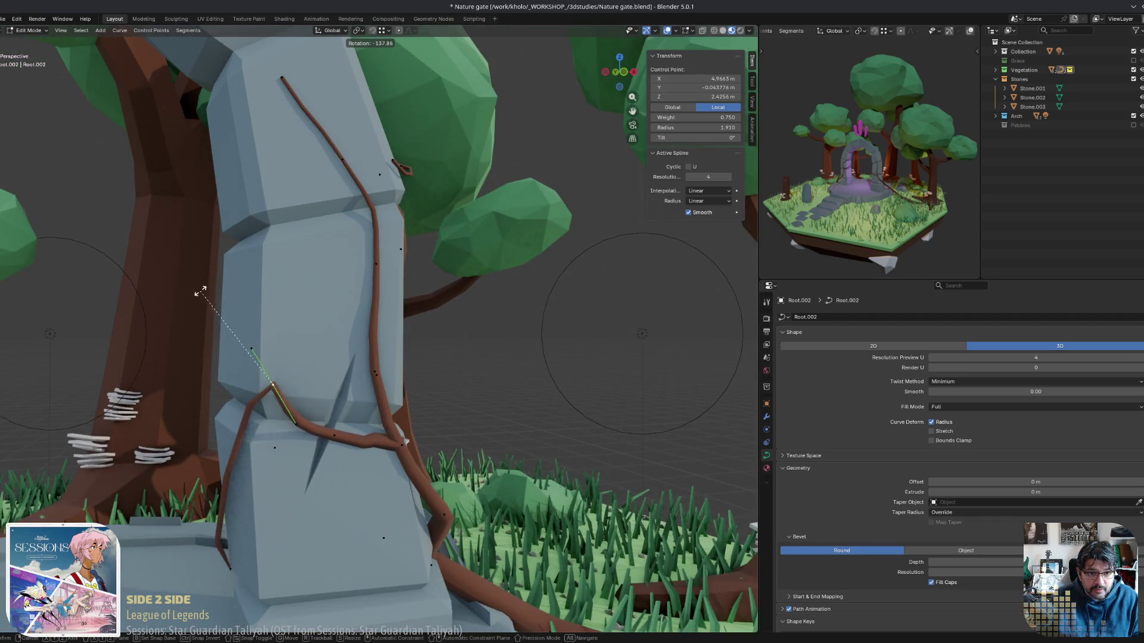
pyautogui.click(192, 395)
pyautogui.moveTo(192, 395); pyautogui.dragTo(386, 456, button='middle')
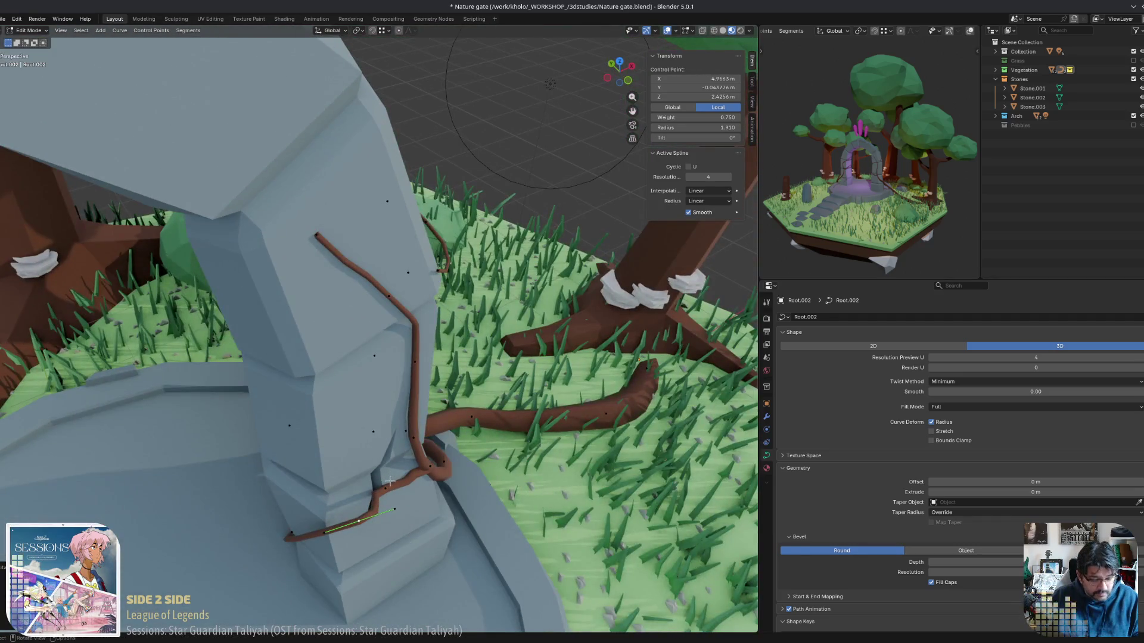
pyautogui.hotkey('alt', 's')
pyautogui.click(425, 493)
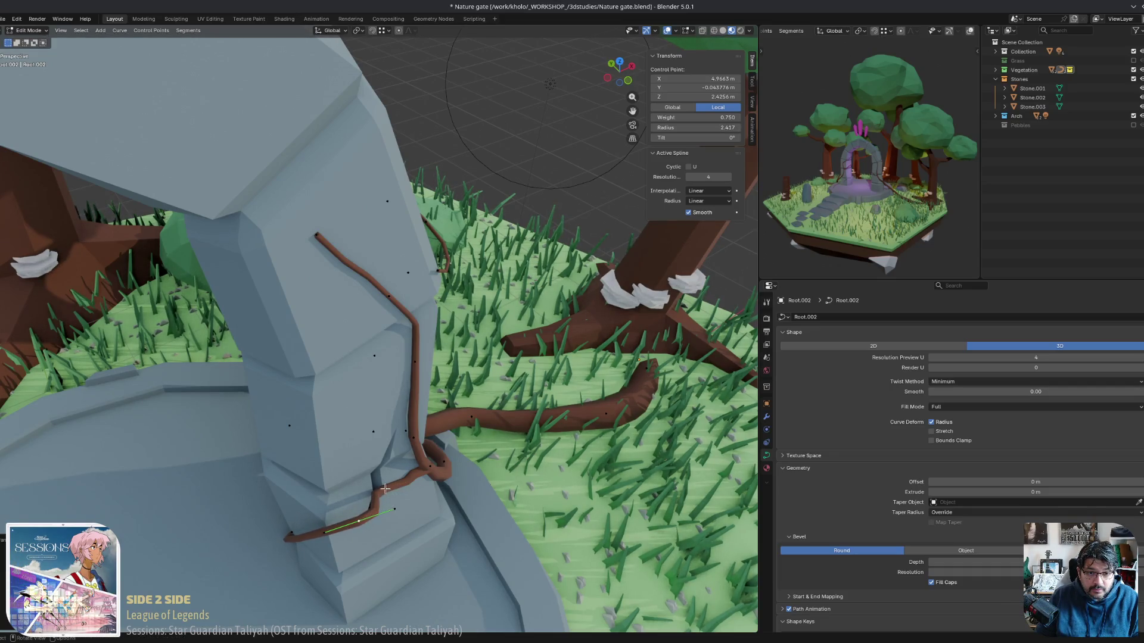
pyautogui.click(386, 489)
pyautogui.hotkey('alt', 's')
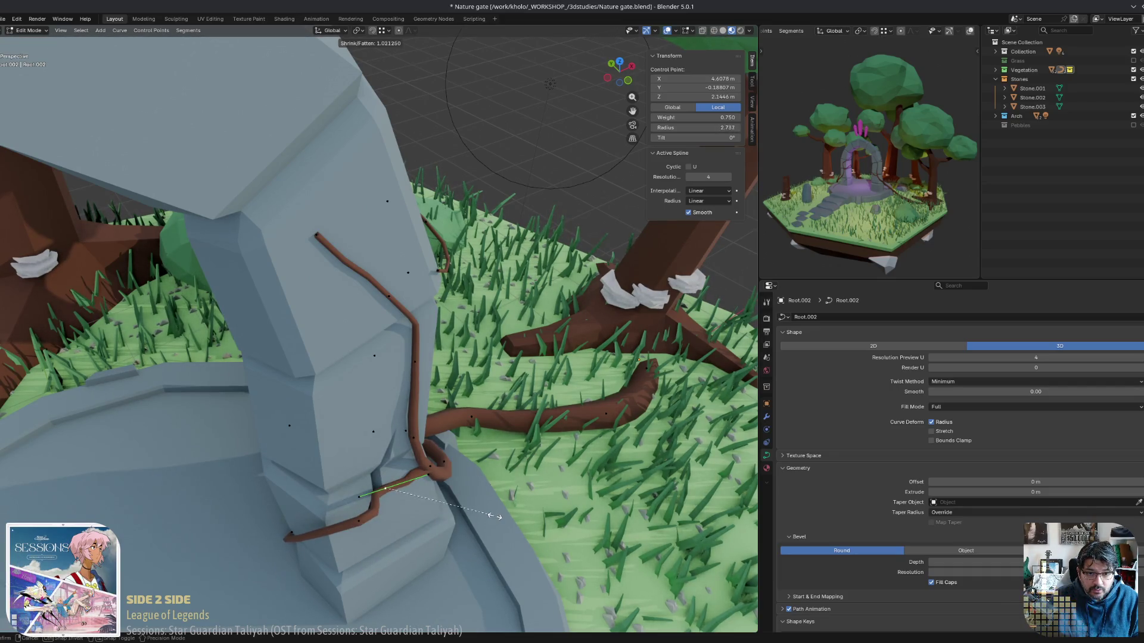
pyautogui.click(453, 505)
pyautogui.moveTo(453, 505)
pyautogui.mouseDown(button='middle')
pyautogui.moveTo(518, 417)
pyautogui.moveTo(547, 400)
pyautogui.moveTo(501, 449)
pyautogui.moveTo(403, 435)
pyautogui.moveTo(309, 441)
pyautogui.moveTo(357, 470)
pyautogui.moveTo(489, 501)
pyautogui.moveTo(521, 480)
pyautogui.moveTo(560, 480)
pyautogui.moveTo(578, 429)
pyautogui.mouseUp(button='middle')
# Move and rotate root points to bend the vine around the pillar base.
pyautogui.click(539, 411)
pyautogui.click(248, 406)
pyautogui.press('g')
pyautogui.click(501, 477)
pyautogui.press('g')
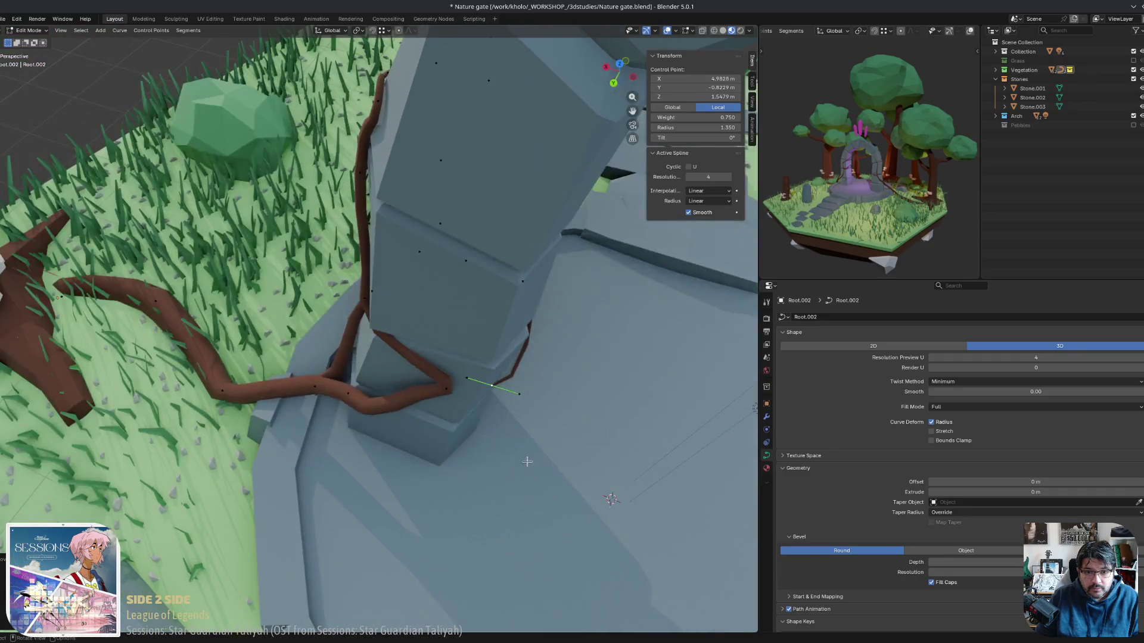
pyautogui.press('r')
pyautogui.click(569, 383)
pyautogui.moveTo(569, 383); pyautogui.dragTo(386, 380, button='middle')
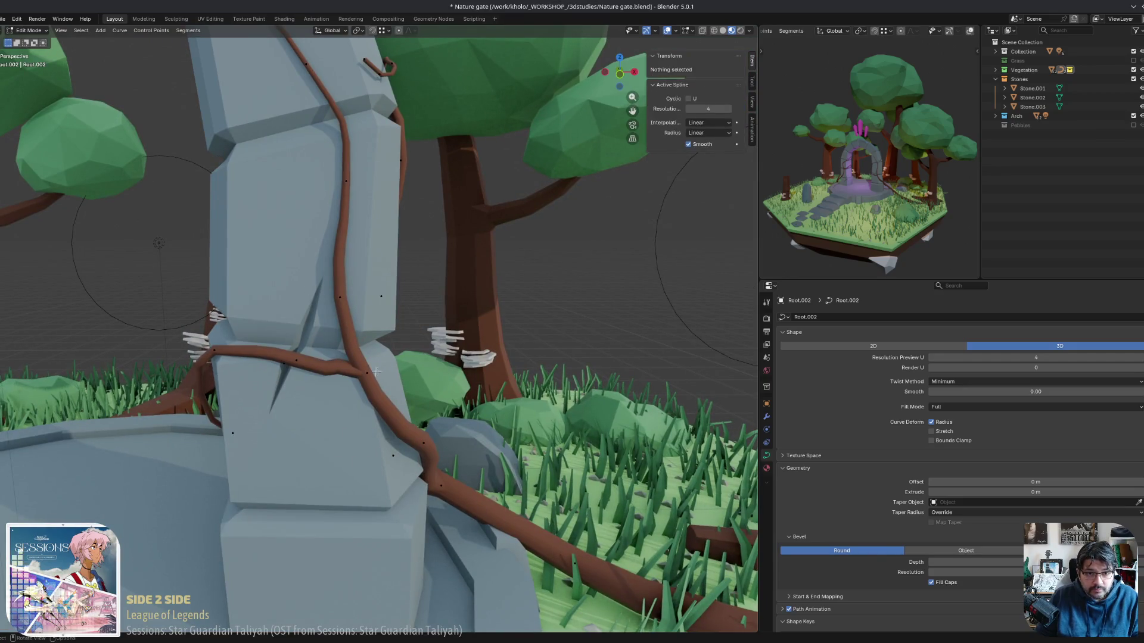
# Extrude a new root point against the pillar and return to Object Mode.
pyautogui.click(366, 373)
pyautogui.press('r')
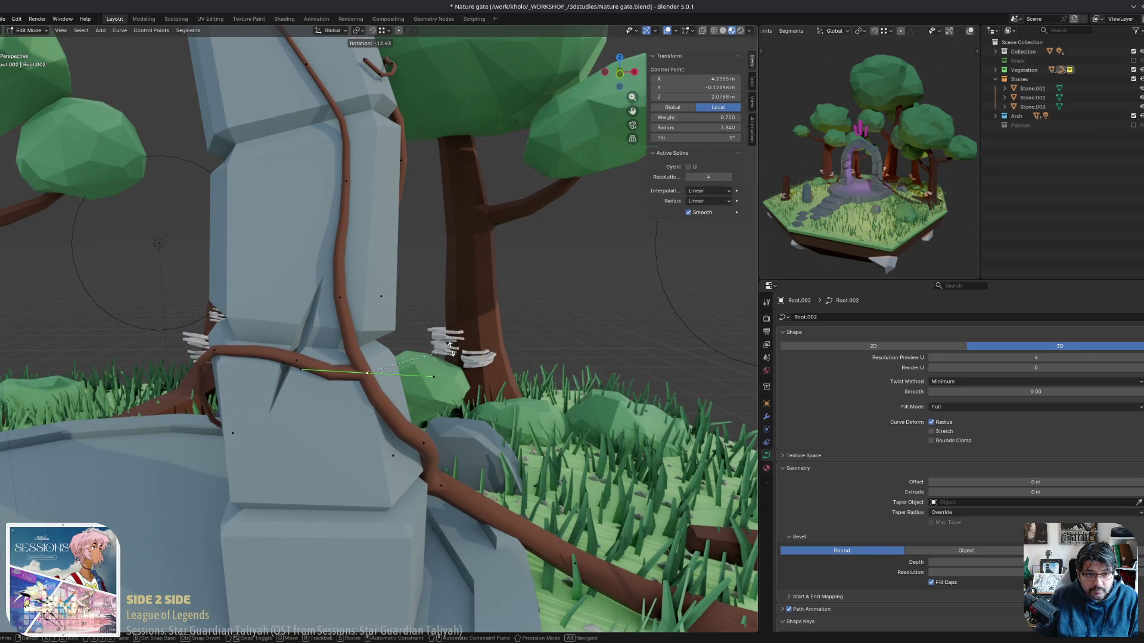
pyautogui.press('Escape')
pyautogui.press('e')
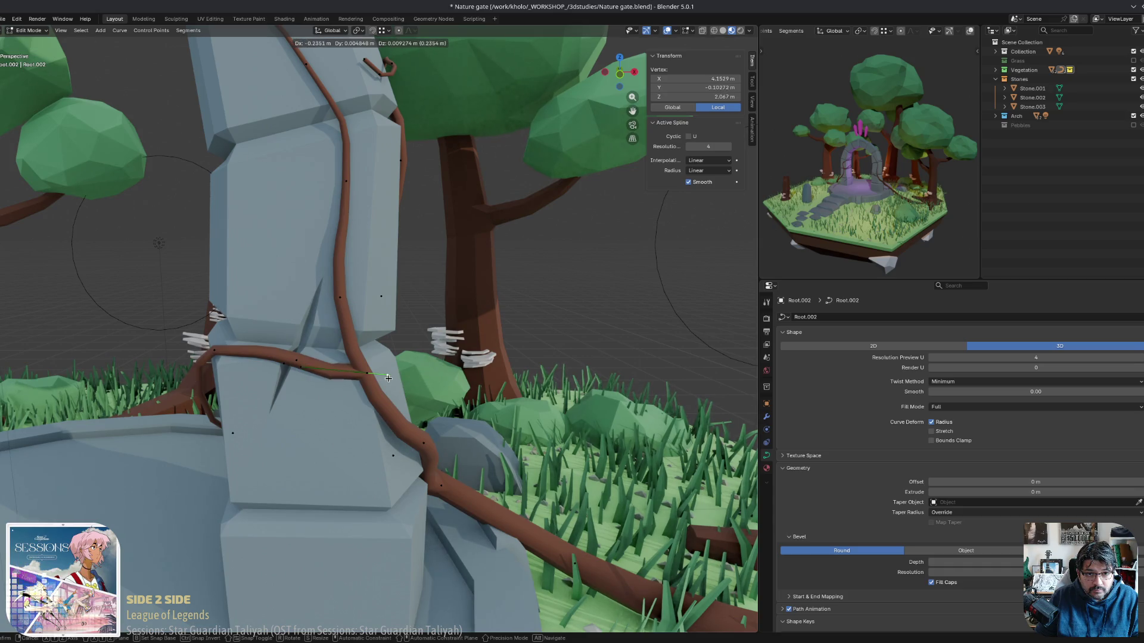
pyautogui.click(388, 379)
pyautogui.moveTo(388, 379); pyautogui.dragTo(498, 391, button='middle')
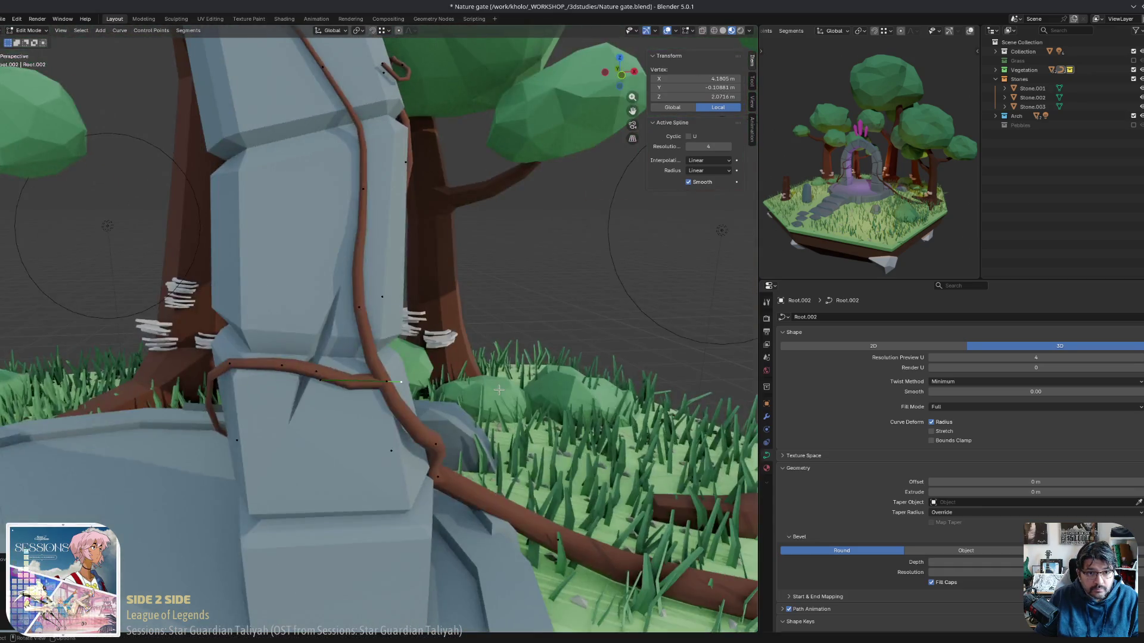
pyautogui.scroll(-5, 498, 390)
pyautogui.press('Tab')
pyautogui.scroll(-3, 616, 444)
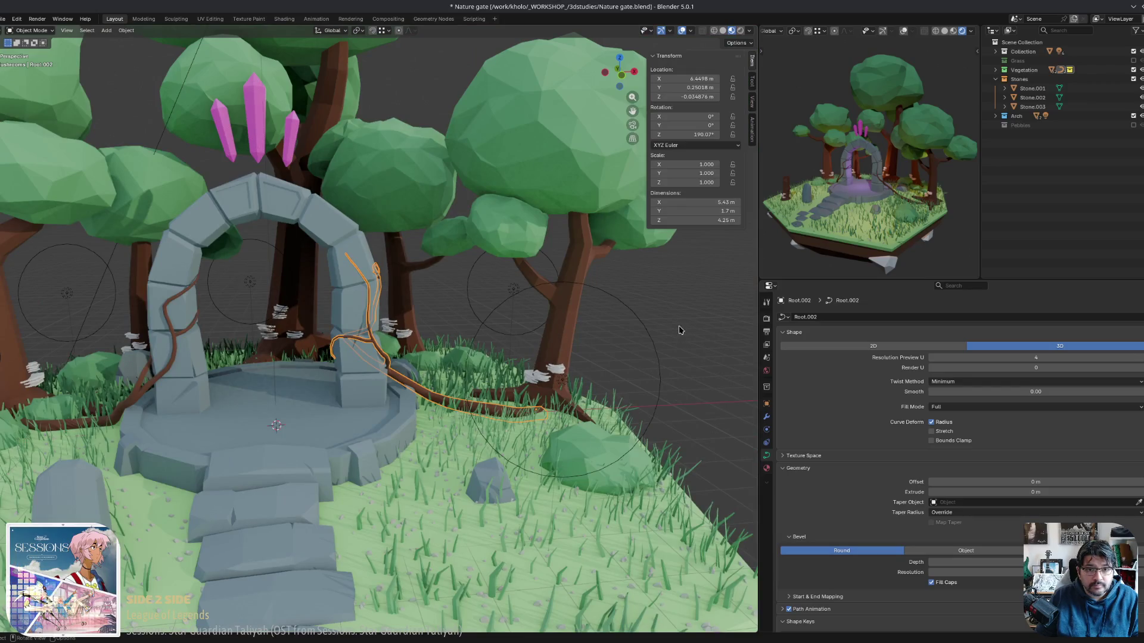
# Deselect the root, orbit behind the trees, and inspect the Viewport Gizmos options.
pyautogui.click(680, 331)
pyautogui.moveTo(680, 330)
pyautogui.mouseDown(button='middle')
pyautogui.moveTo(314, 450)
pyautogui.moveTo(328, 454)
pyautogui.mouseUp(button='middle')
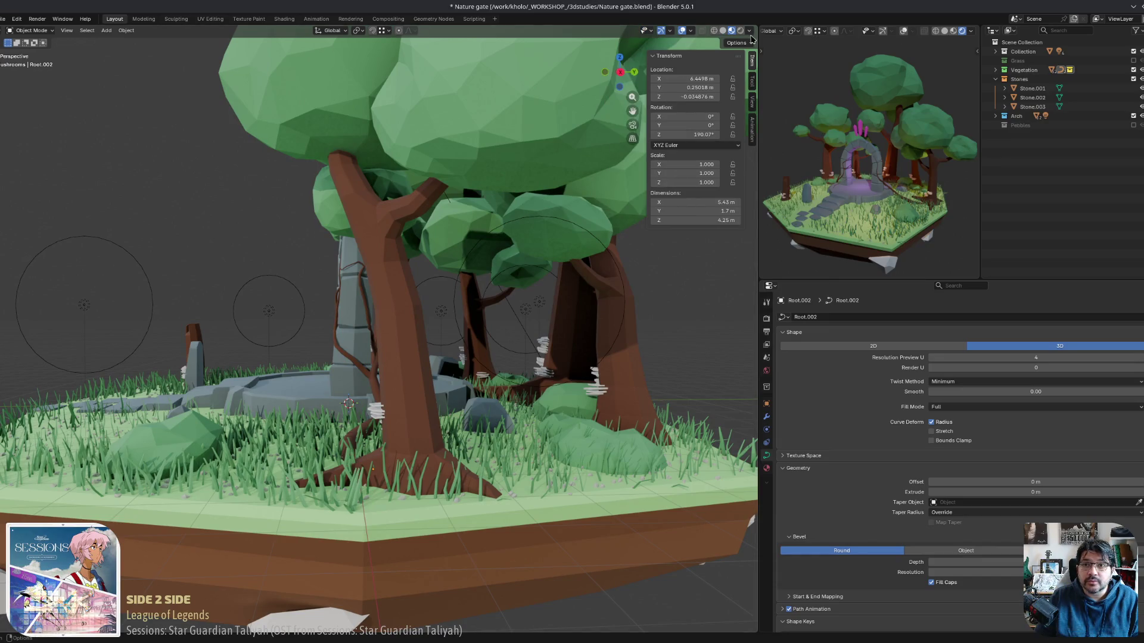
pyautogui.click(671, 31)
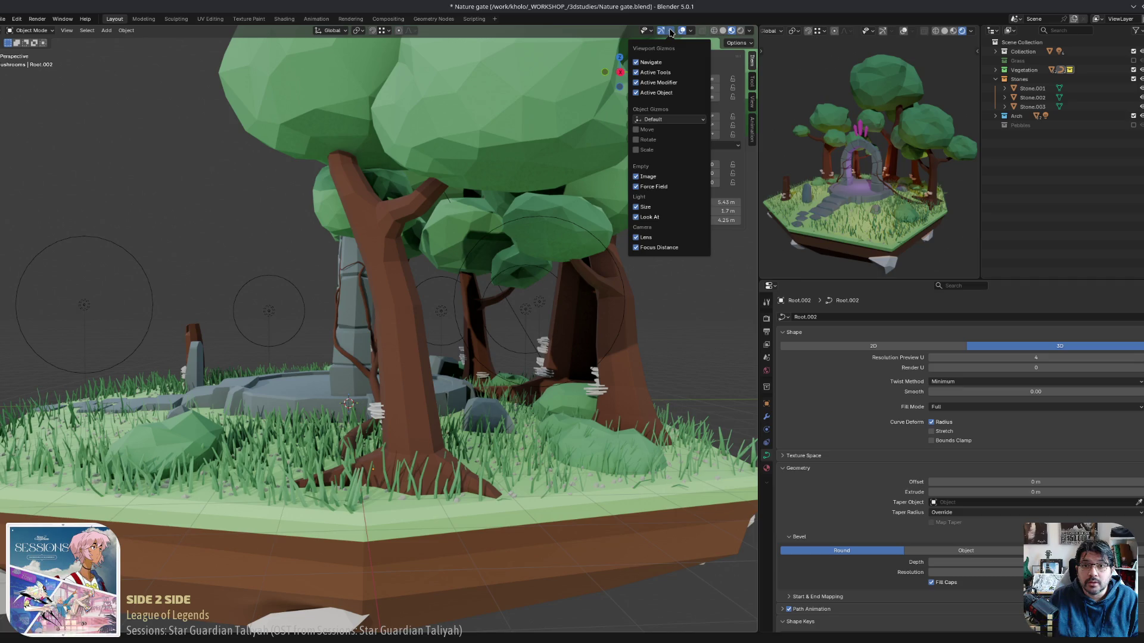
pyautogui.click(671, 31)
# Enable Statistics in Viewport Overlays and select the Island ground object.
pyautogui.click(690, 31)
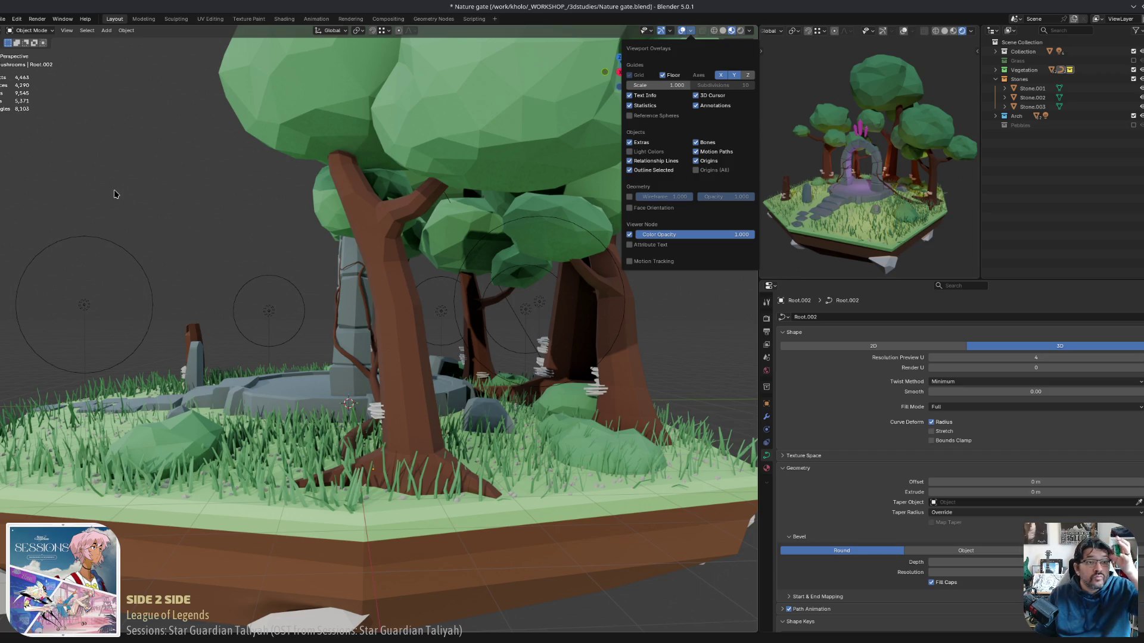
pyautogui.moveTo(132, 228)
pyautogui.mouseDown(button='middle')
pyautogui.moveTo(197, 250)
pyautogui.moveTo(208, 272)
pyautogui.moveTo(167, 309)
pyautogui.moveTo(305, 351)
pyautogui.mouseUp(button='middle')
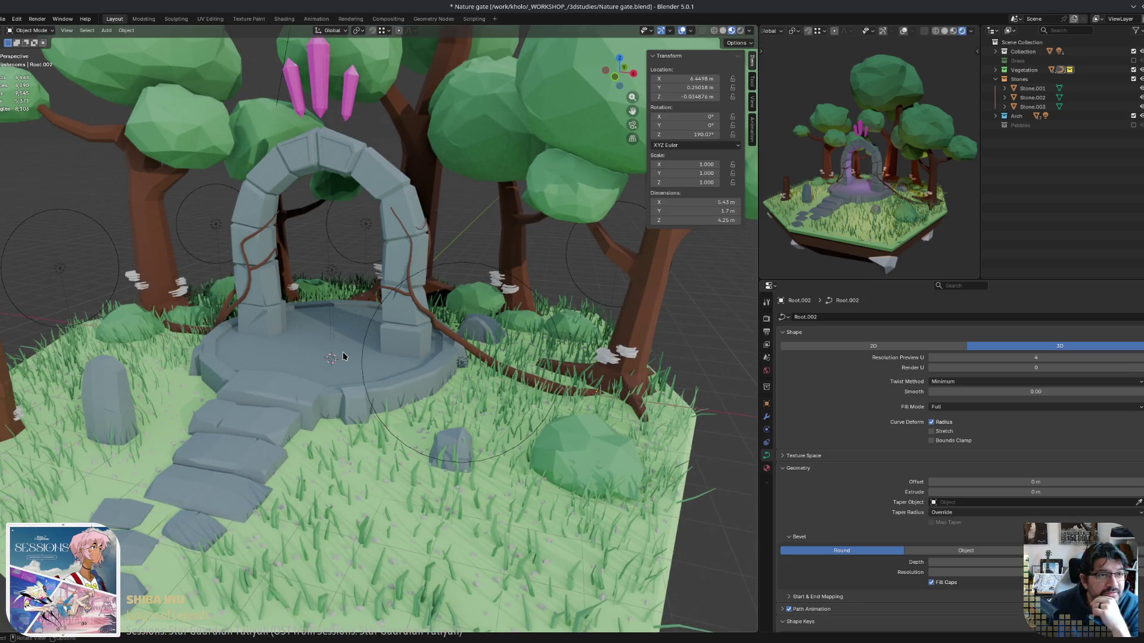
pyautogui.click(336, 561)
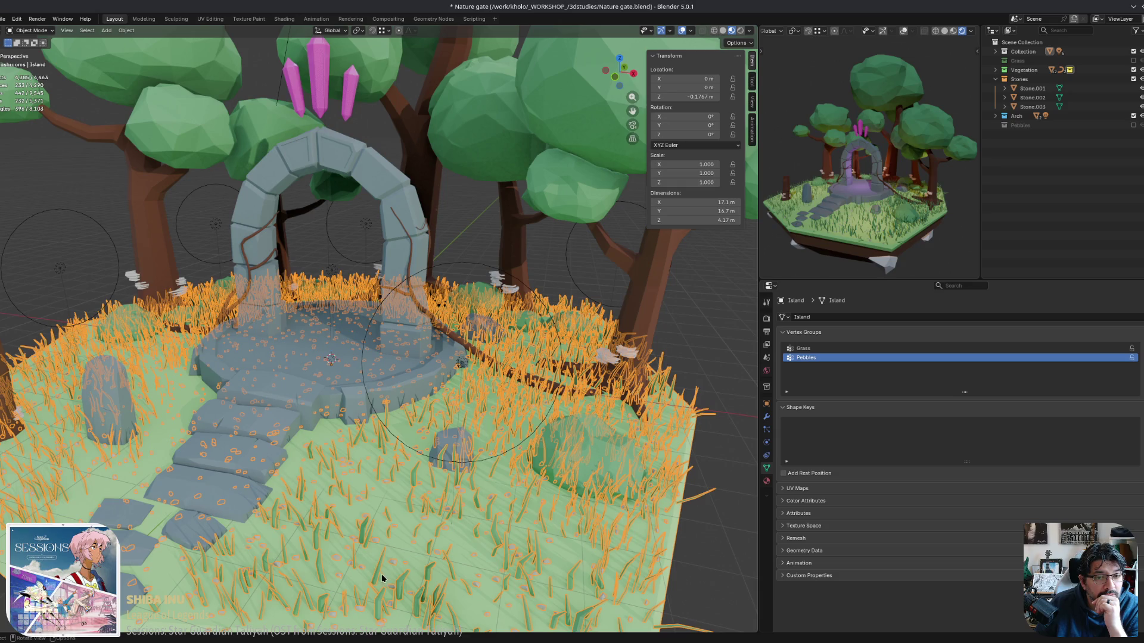
pyautogui.moveTo(383, 578)
pyautogui.mouseDown(button='middle')
pyautogui.moveTo(575, 370)
pyautogui.moveTo(357, 411)
pyautogui.mouseUp(button='middle')
pyautogui.scroll(5, 575, 370)
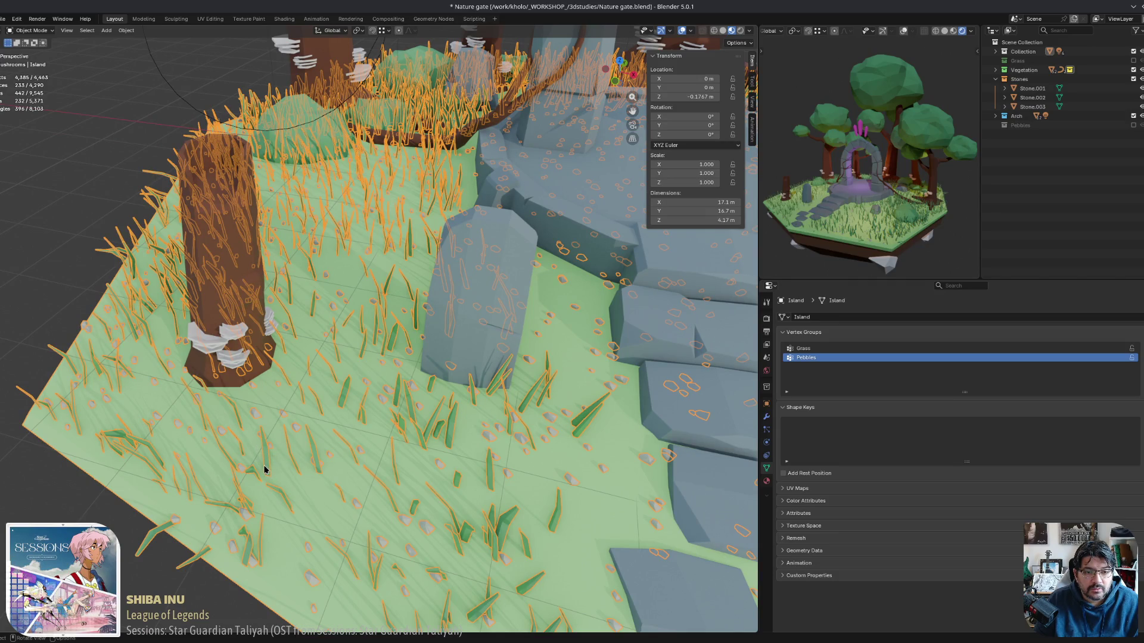
pyautogui.moveTo(271, 462); pyautogui.dragTo(485, 456, button='middle')
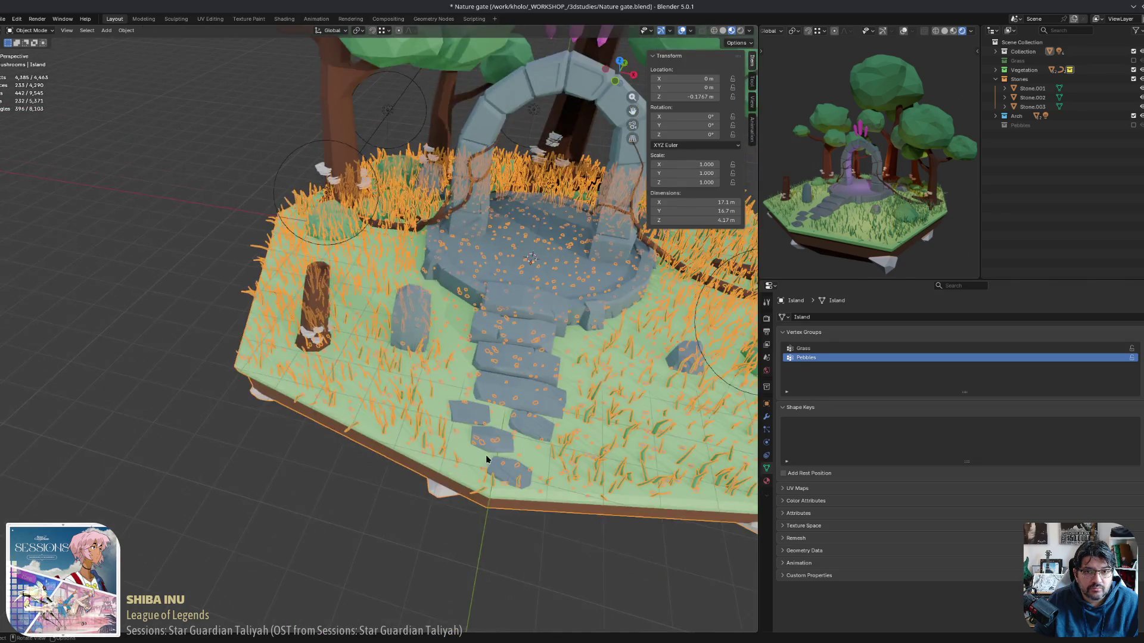
pyautogui.scroll(2, 271, 444)
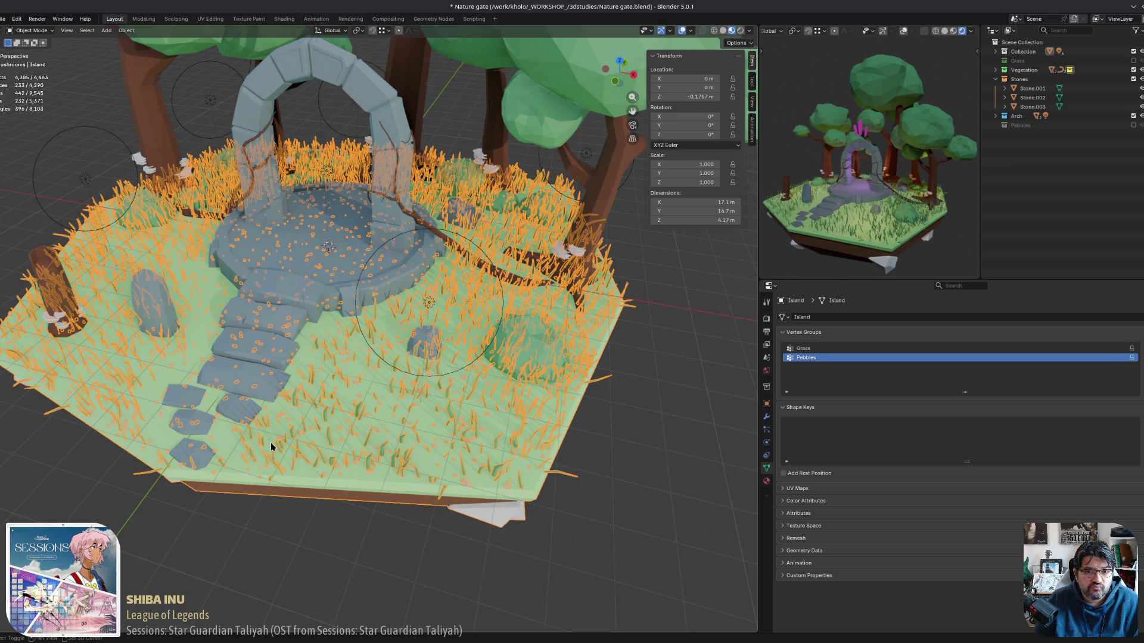
pyautogui.moveTo(470, 417); pyautogui.dragTo(476, 450, button='middle')
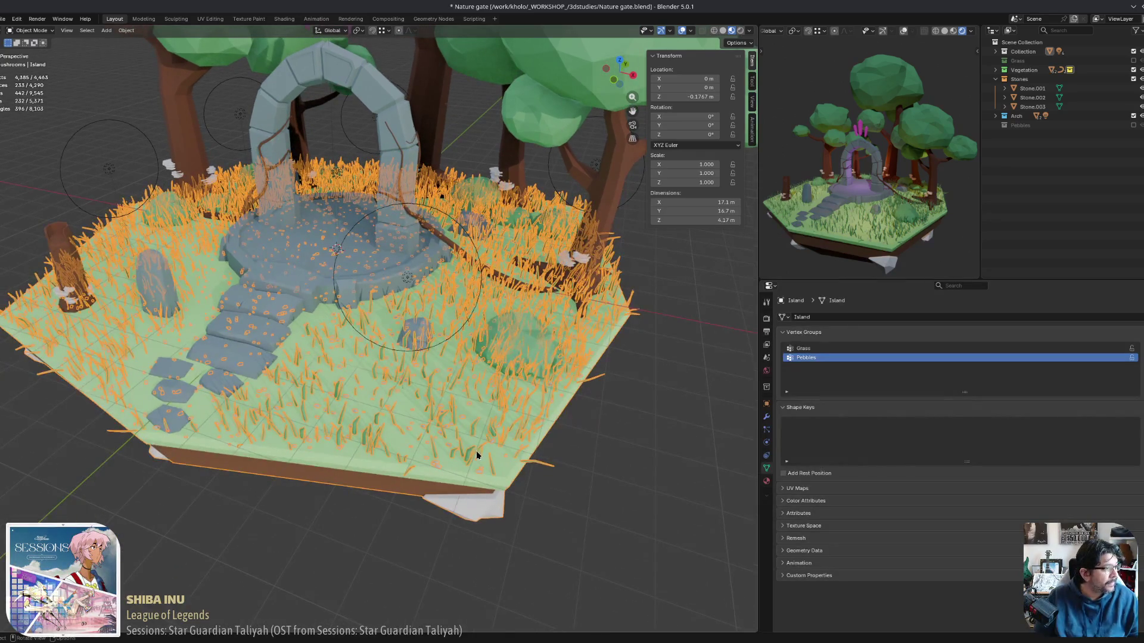
pyautogui.moveTo(421, 411)
pyautogui.mouseDown(button='middle')
pyautogui.moveTo(561, 557)
pyautogui.moveTo(337, 517)
pyautogui.moveTo(471, 475)
pyautogui.mouseUp(button='middle')
pyautogui.click(561, 559)
pyautogui.moveTo(437, 405)
pyautogui.mouseDown(button='middle')
pyautogui.moveTo(462, 451)
pyautogui.moveTo(442, 454)
pyautogui.moveTo(539, 570)
pyautogui.mouseUp(button='middle')
pyautogui.click(530, 397)
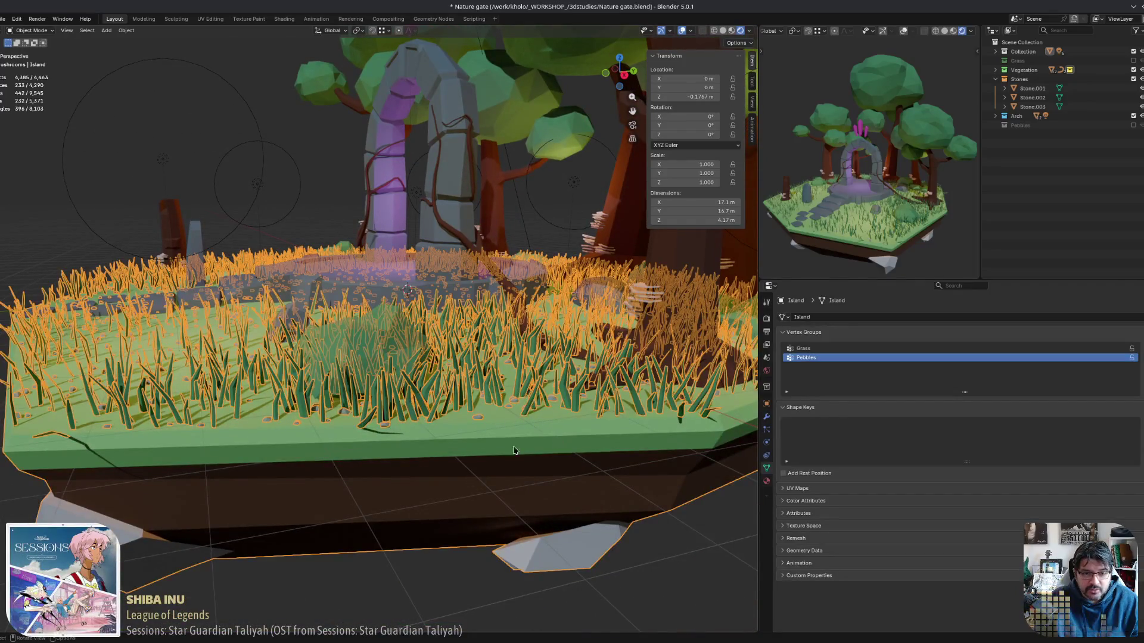
pyautogui.scroll(3, 437, 471)
pyautogui.moveTo(463, 537); pyautogui.dragTo(441, 483, button='middle')
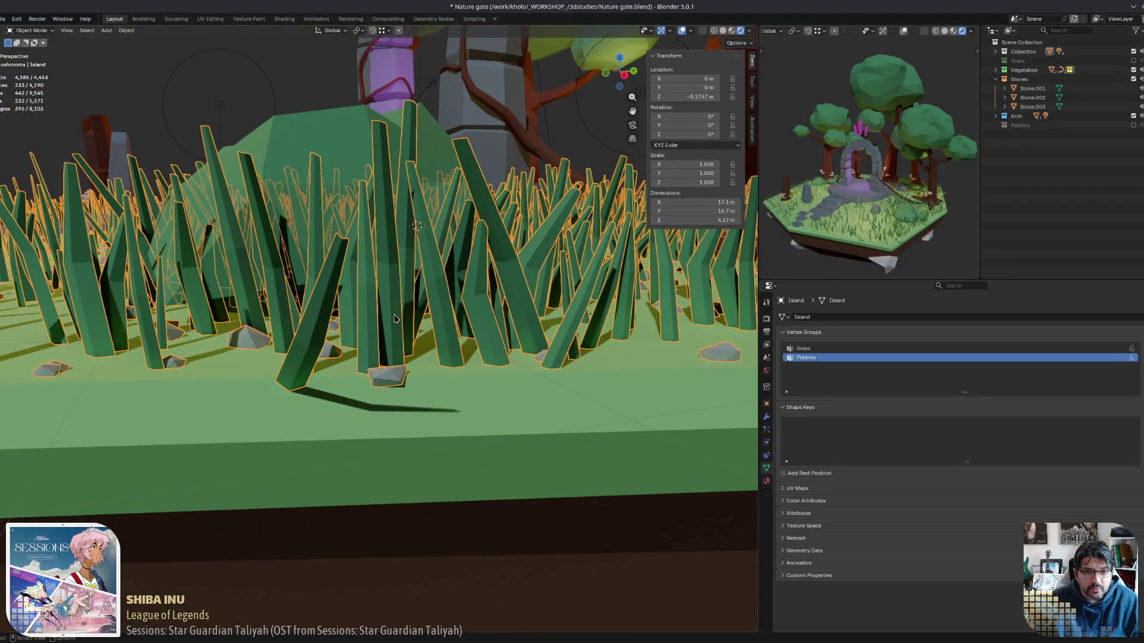
pyautogui.scroll(-6, 394, 318)
pyautogui.moveTo(394, 317); pyautogui.dragTo(567, 522, button='middle')
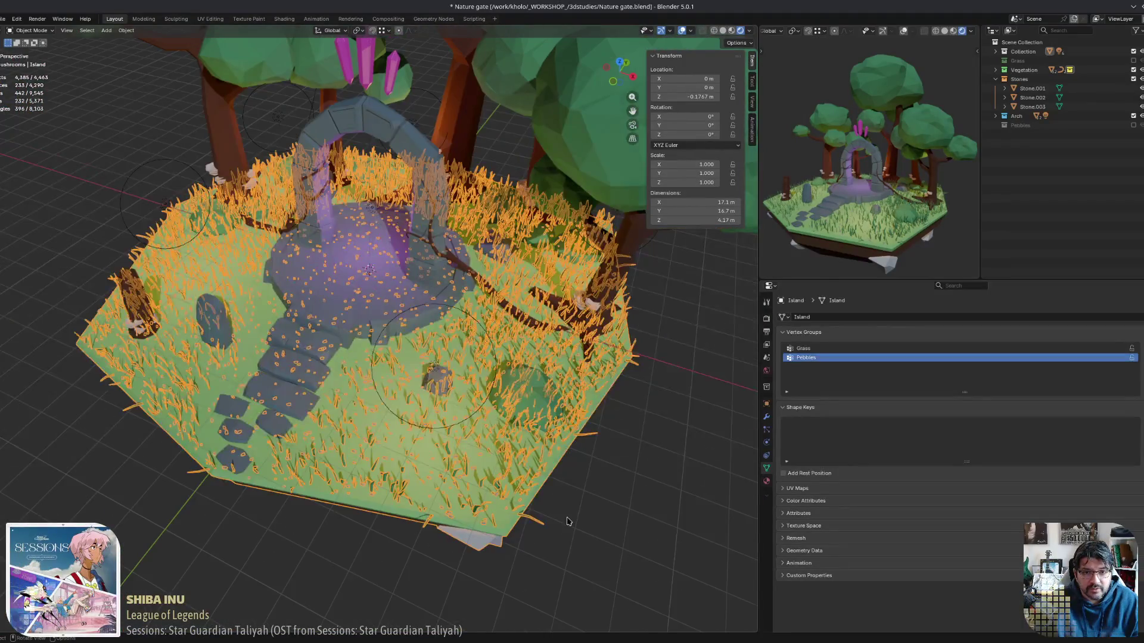
pyautogui.click(638, 538)
pyautogui.scroll(4, 639, 538)
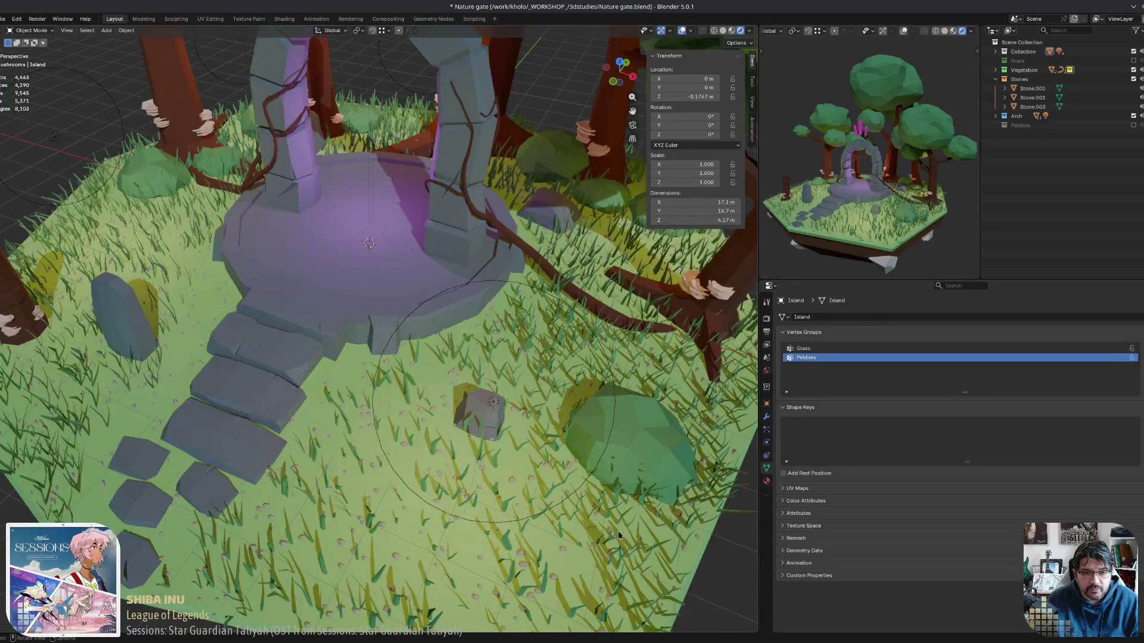
pyautogui.click(314, 241)
pyautogui.click(285, 361)
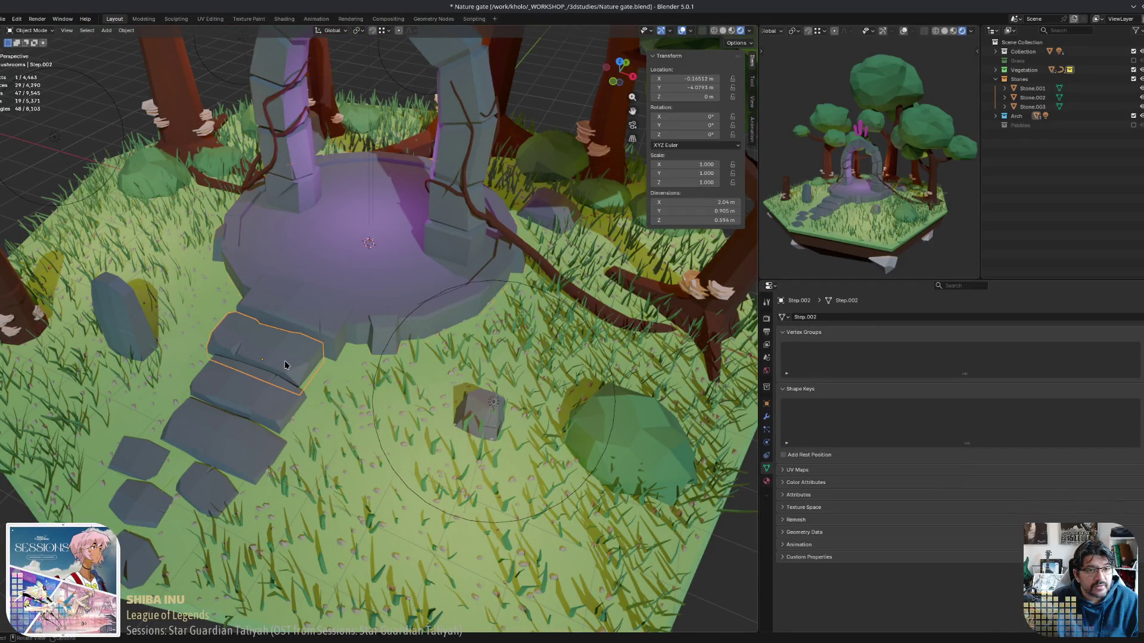
pyautogui.keyDown('shift'); pyautogui.click(263, 394); pyautogui.keyUp('shift')
pyautogui.keyDown('shift'); pyautogui.click(273, 369); pyautogui.keyUp('shift')
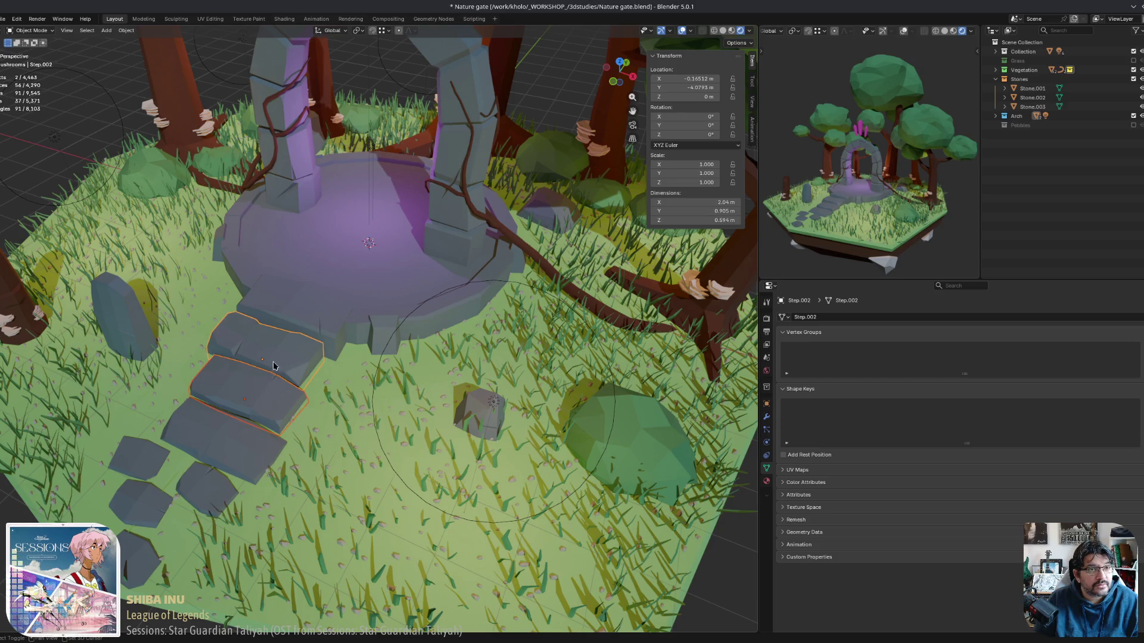
pyautogui.keyDown('shift'); pyautogui.click(315, 305); pyautogui.keyUp('shift')
pyautogui.press('a')
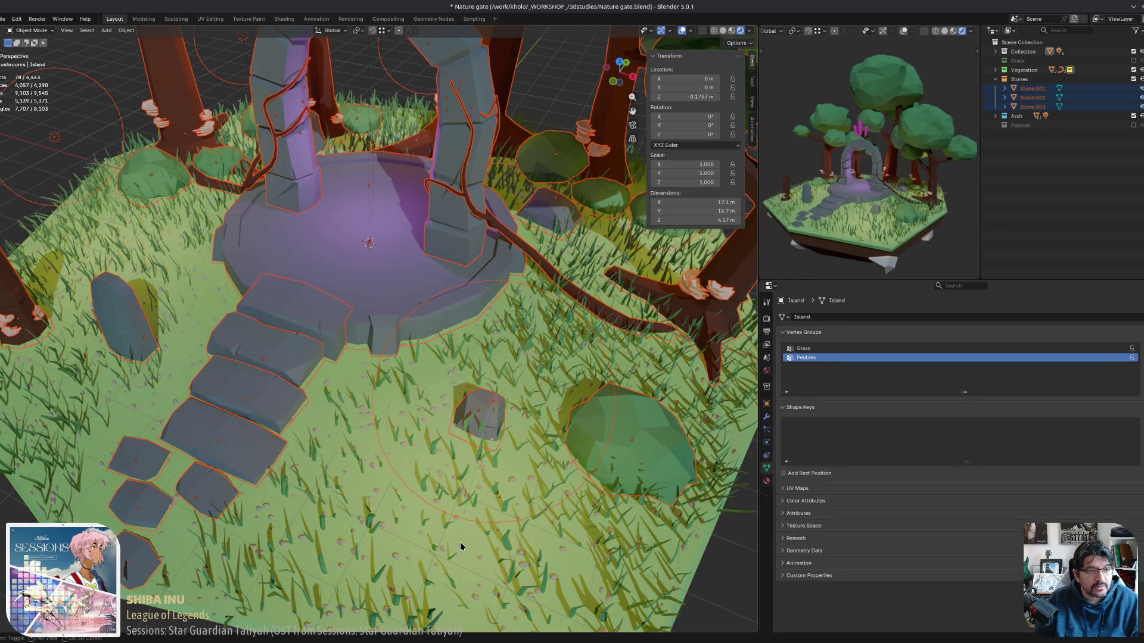
pyautogui.scroll(-5, 380, 471)
pyautogui.moveTo(381, 471)
pyautogui.mouseDown(button='middle')
pyautogui.moveTo(390, 417)
pyautogui.moveTo(265, 414)
pyautogui.moveTo(280, 463)
pyautogui.moveTo(325, 419)
pyautogui.mouseUp(button='middle')
pyautogui.scroll(3, 279, 462)
pyautogui.scroll(-3, 280, 463)
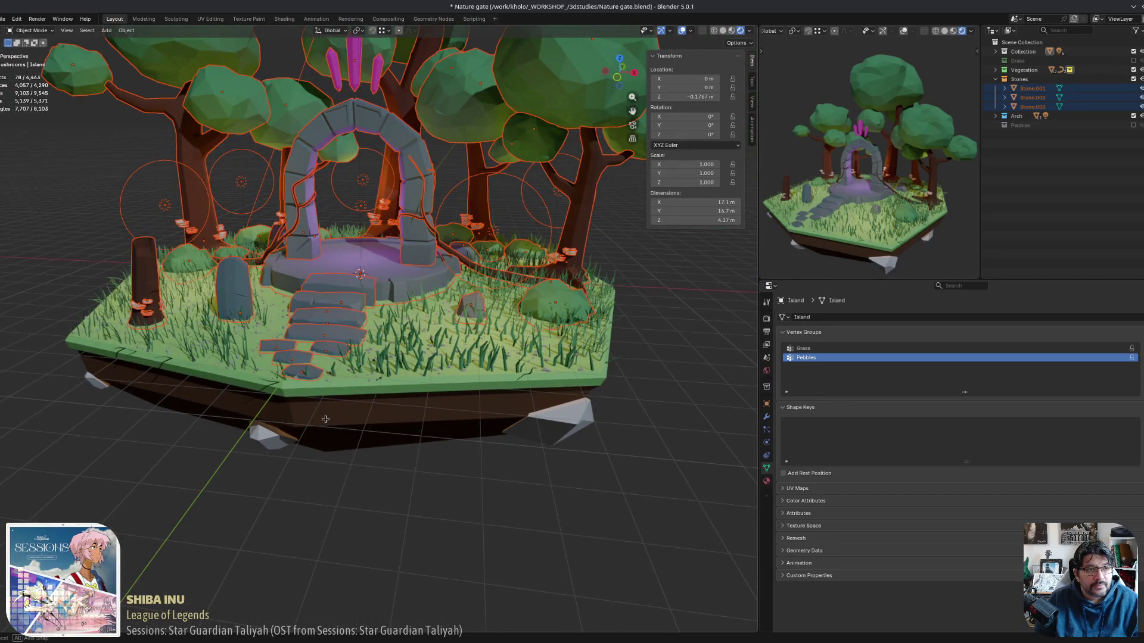
pyautogui.click(386, 418)
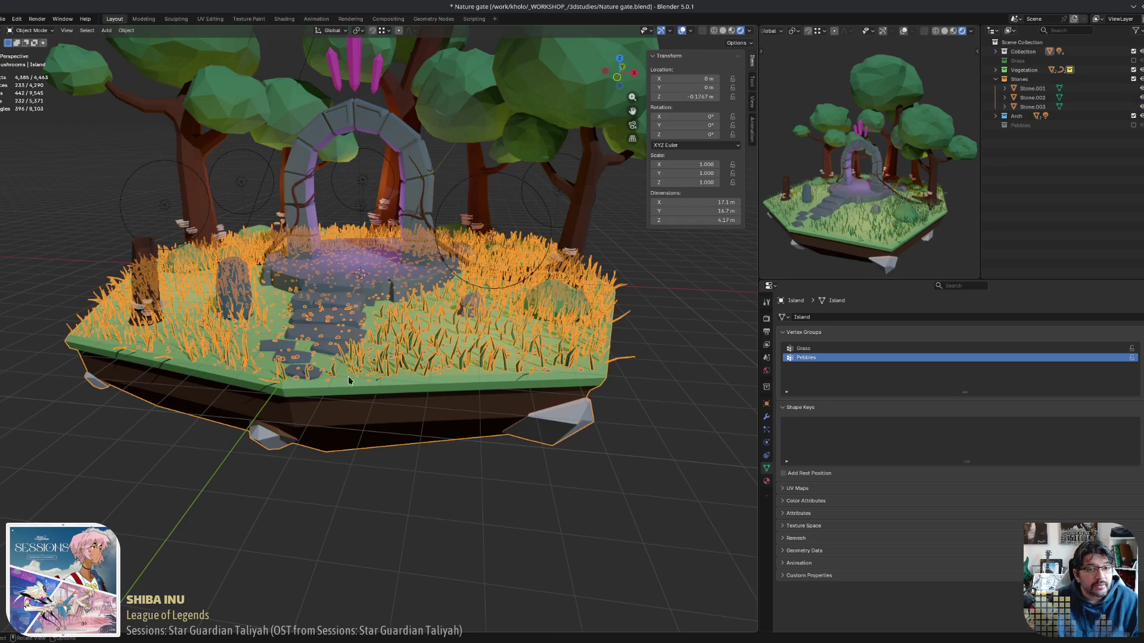
pyautogui.moveTo(439, 431); pyautogui.dragTo(444, 365, button='middle')
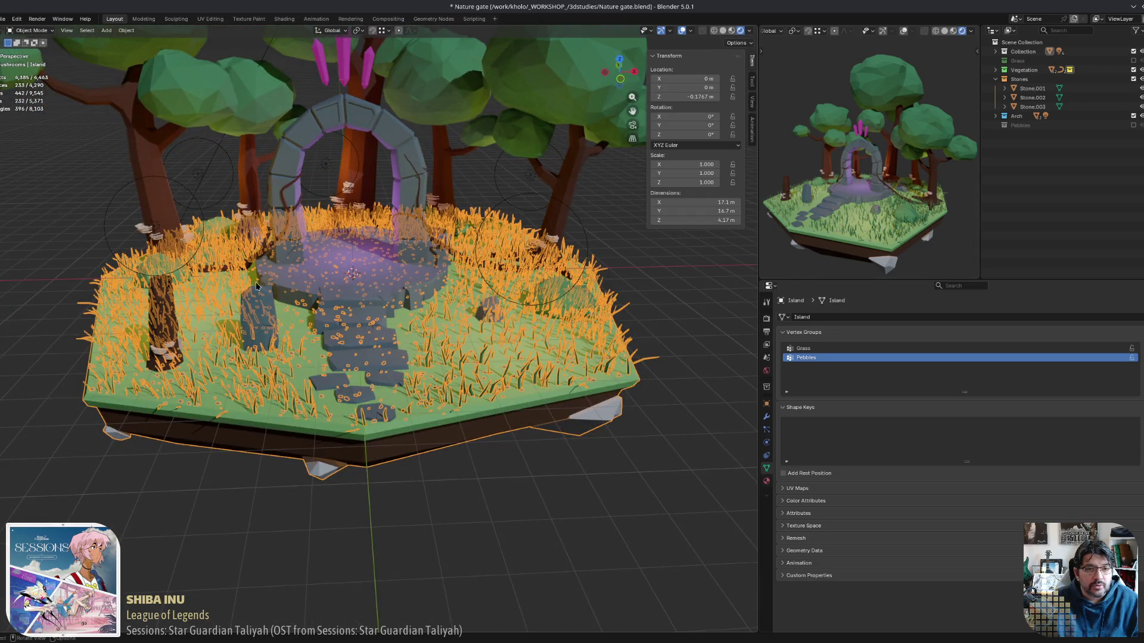
pyautogui.scroll(7, 290, 413)
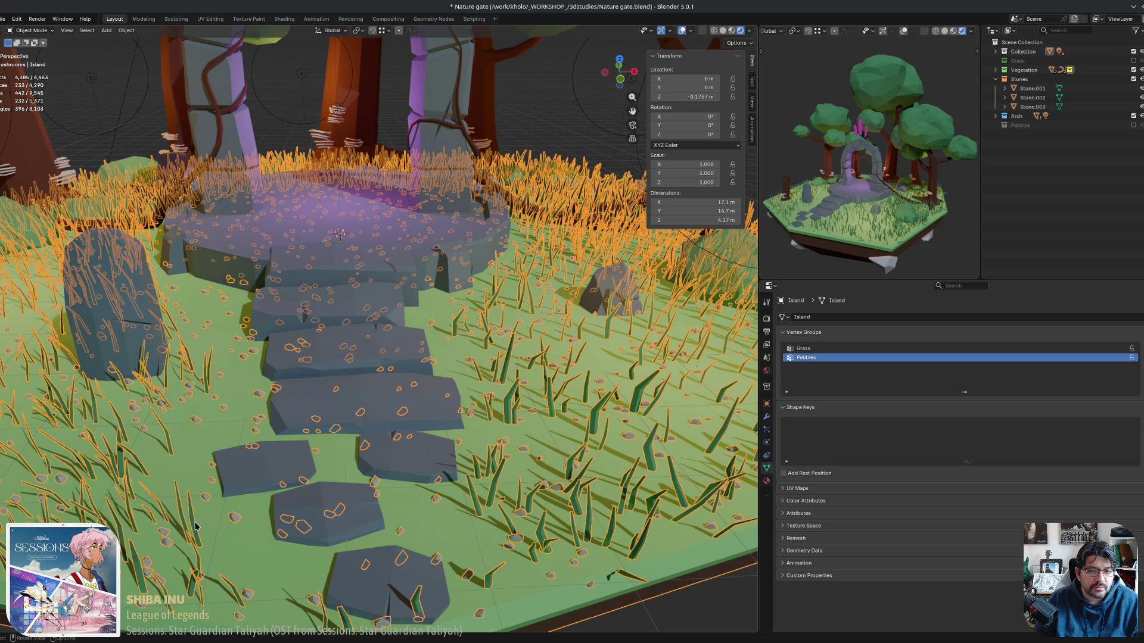
pyautogui.click(766, 417)
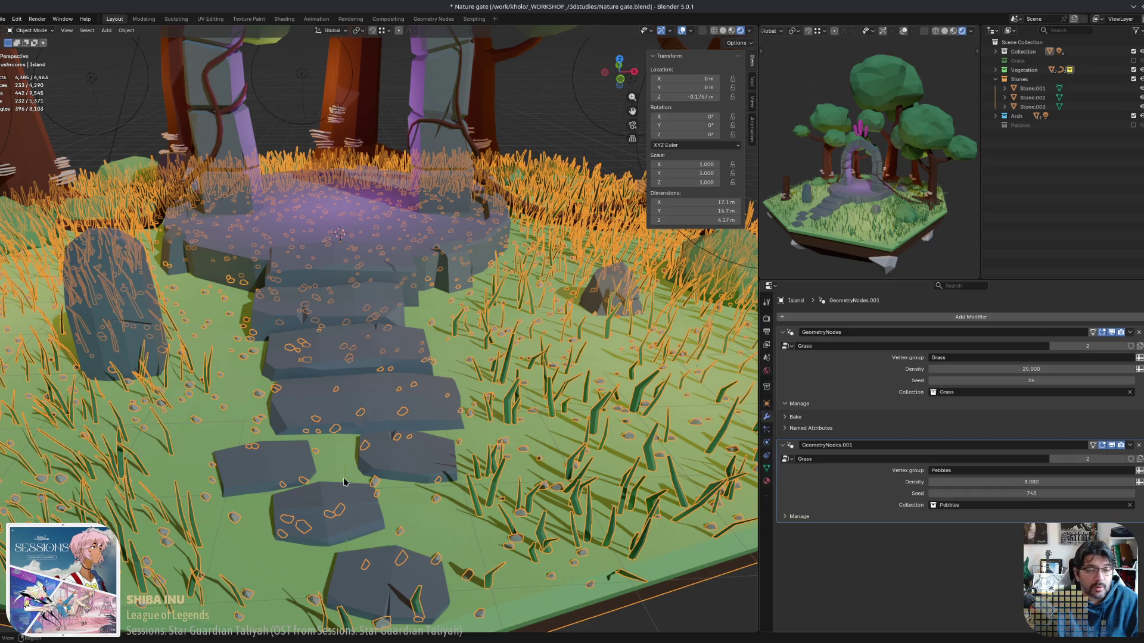
# Orbit to a steep top-down view of the stone path and gate, then reselect the island.
pyautogui.scroll(-3, 335, 473)
pyautogui.moveTo(536, 509)
pyautogui.mouseDown(button='middle')
pyautogui.moveTo(526, 550)
pyautogui.moveTo(369, 504)
pyautogui.mouseUp(button='middle')
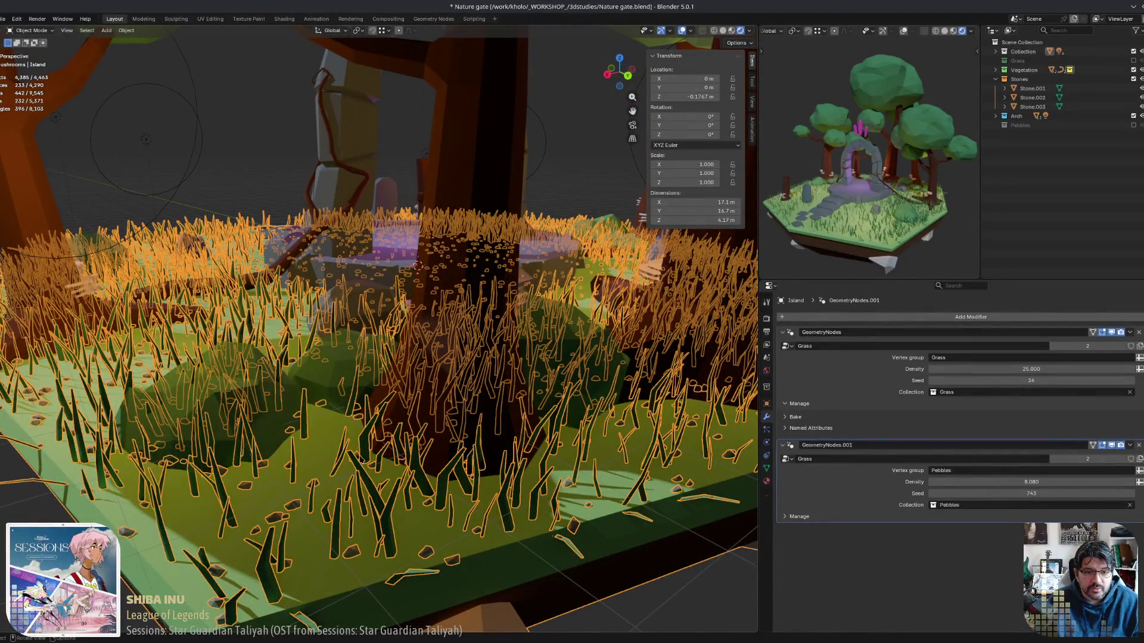
pyautogui.moveTo(360, 455)
pyautogui.mouseDown(button='middle')
pyautogui.moveTo(209, 406)
pyautogui.moveTo(274, 431)
pyautogui.mouseUp(button='middle')
pyautogui.scroll(-1, 223, 422)
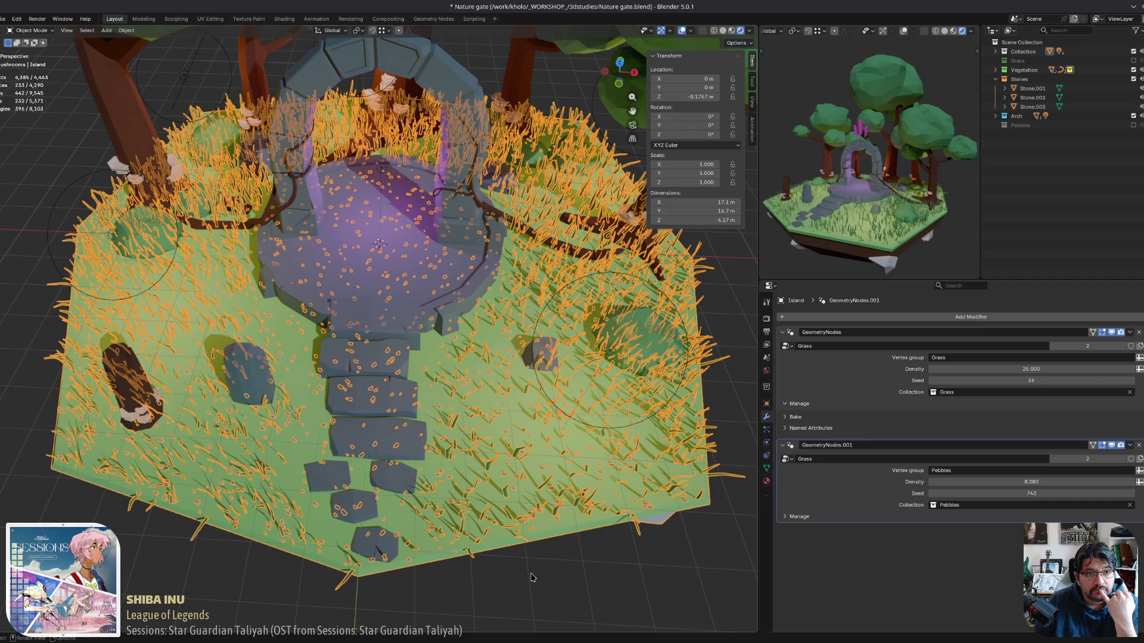
pyautogui.hotkey('alt', 'a')
pyautogui.click(502, 478)
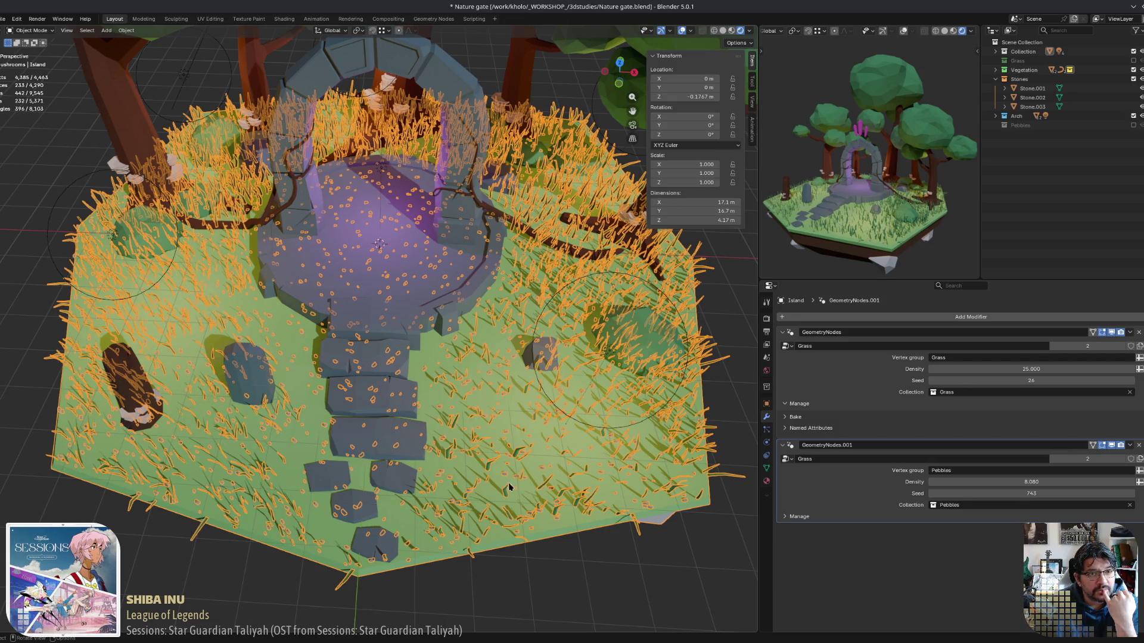
# Select Step.001, reselect the grassy island, and hide the N-panel transform sidebar.
pyautogui.moveTo(511, 489); pyautogui.dragTo(557, 500, button='middle')
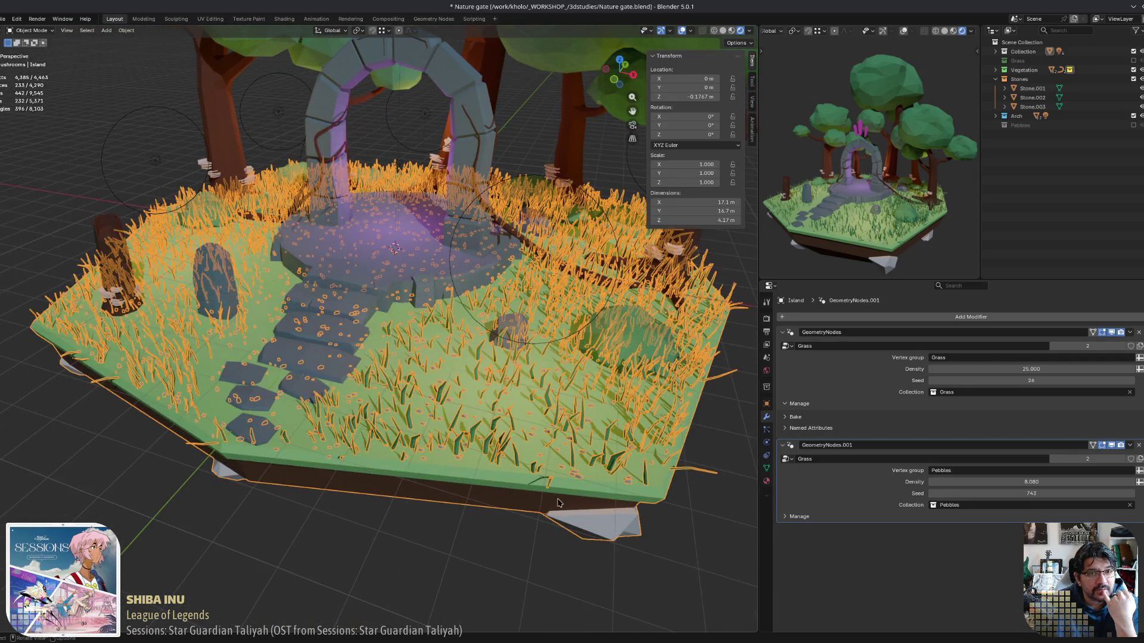
pyautogui.click(370, 295)
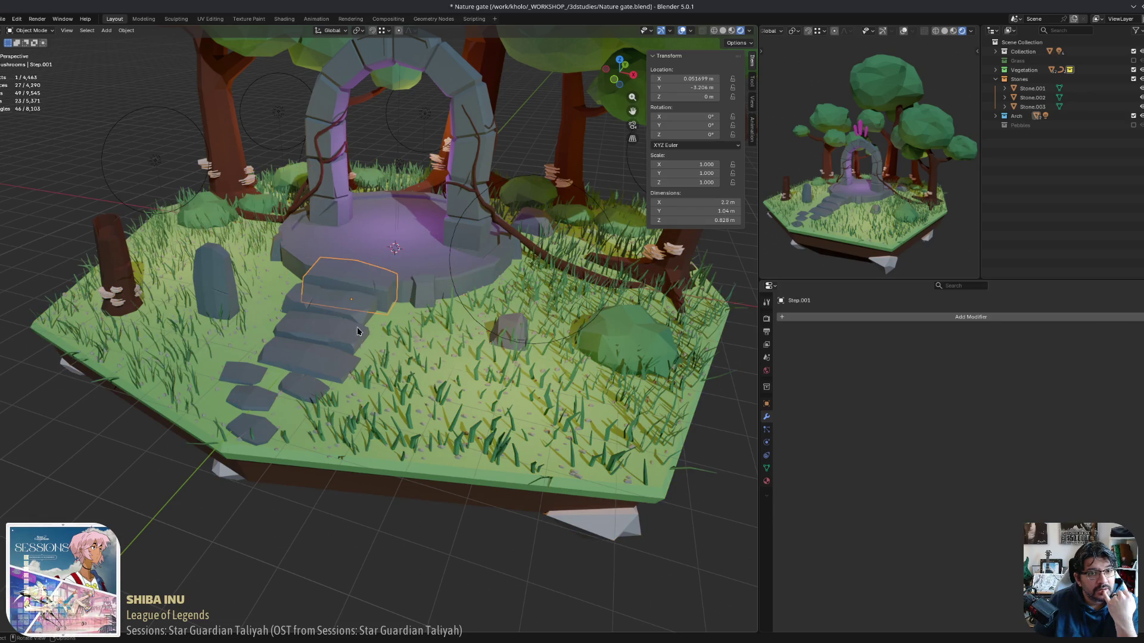
pyautogui.click(284, 404)
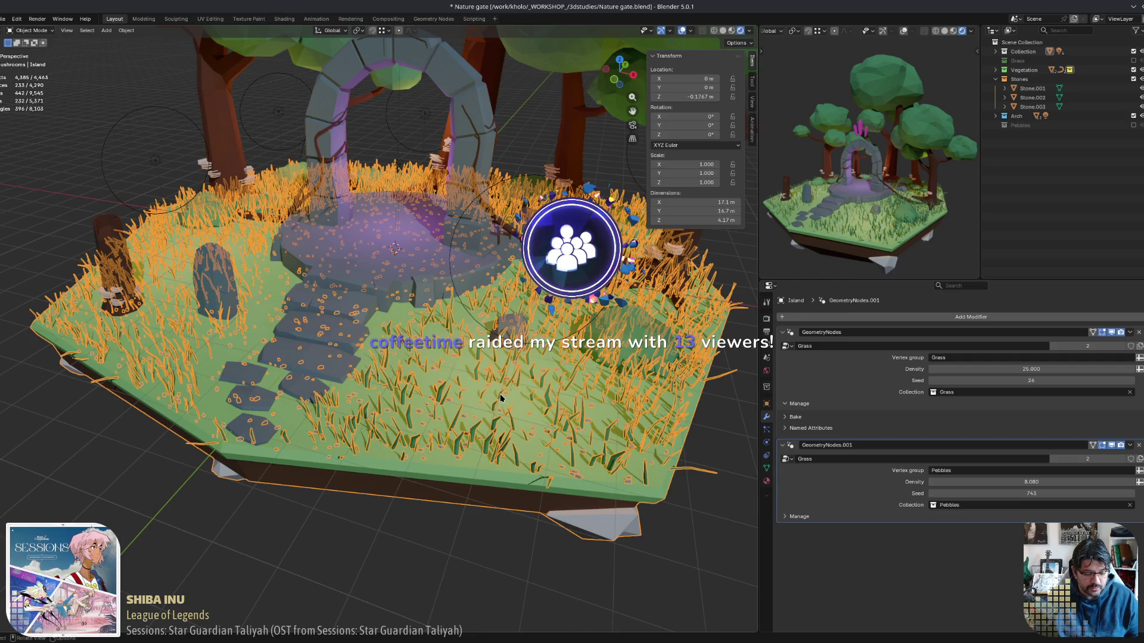
pyautogui.press('n')
pyautogui.moveTo(525, 447)
pyautogui.mouseDown(button='middle')
pyautogui.moveTo(538, 471)
pyautogui.moveTo(411, 346)
pyautogui.mouseUp(button='middle')
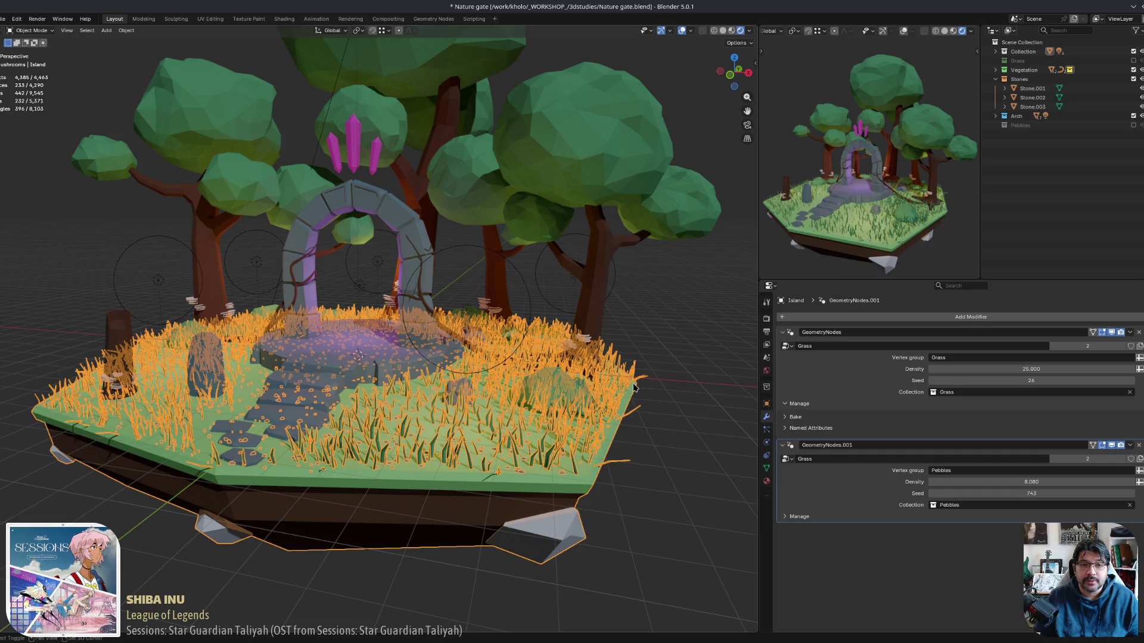
pyautogui.moveTo(544, 391); pyautogui.dragTo(560, 355, button='middle')
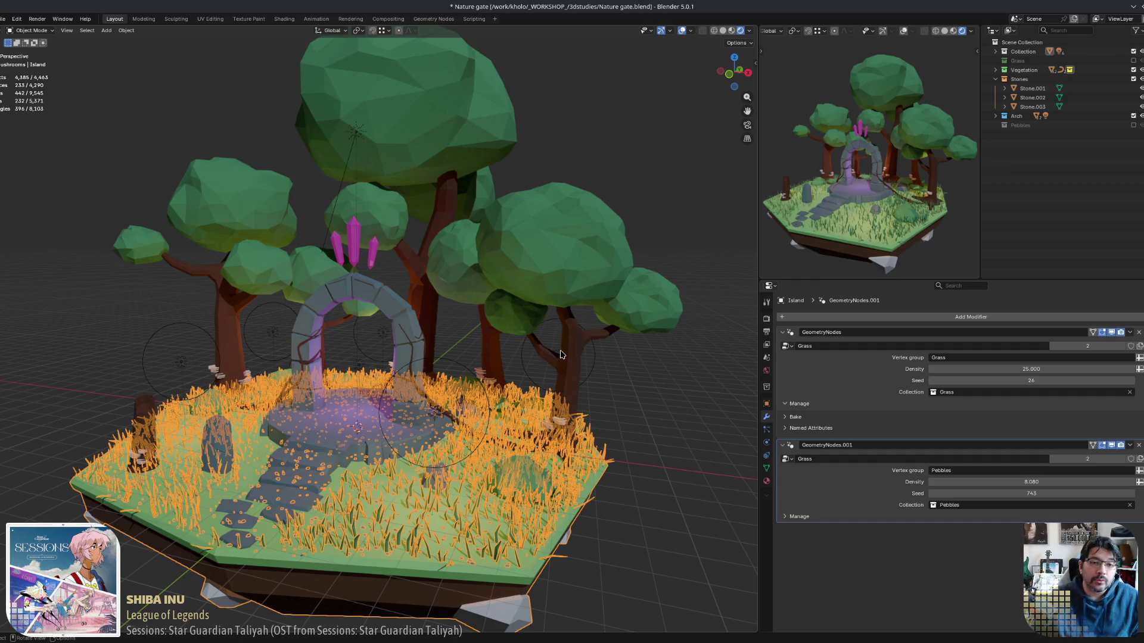
pyautogui.moveTo(560, 354)
pyautogui.mouseDown(button='middle')
pyautogui.moveTo(445, 342)
pyautogui.moveTo(492, 452)
pyautogui.moveTo(545, 425)
pyautogui.mouseUp(button='middle')
pyautogui.hotkey('alt', 'a')
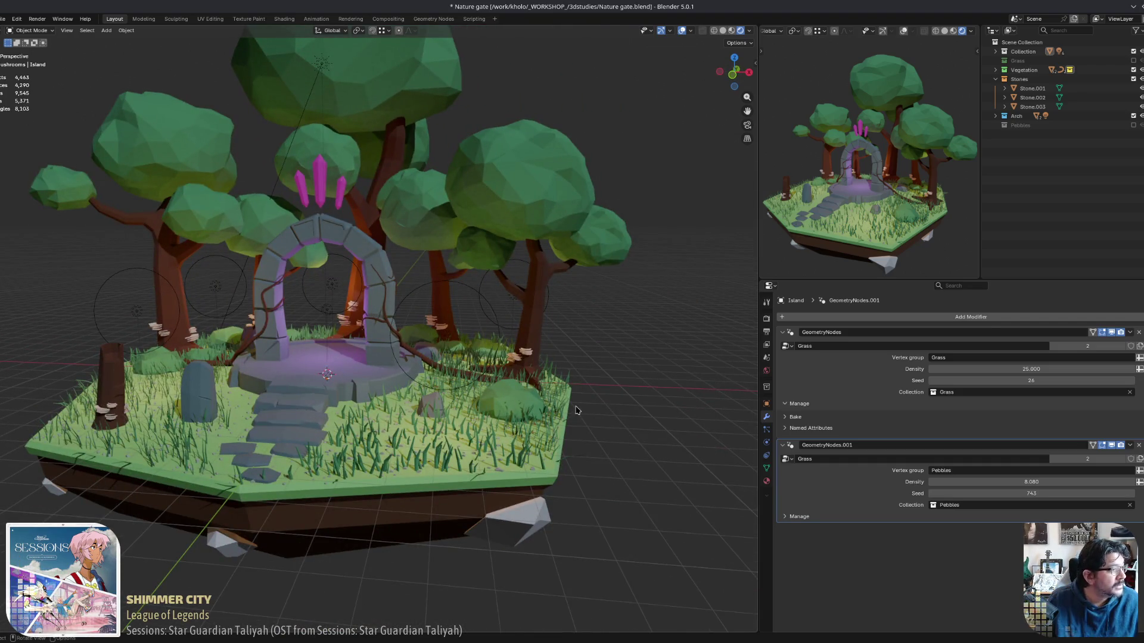
pyautogui.moveTo(546, 427)
pyautogui.mouseDown(button='middle')
pyautogui.moveTo(619, 459)
pyautogui.moveTo(443, 467)
pyautogui.moveTo(483, 455)
pyautogui.mouseUp(button='middle')
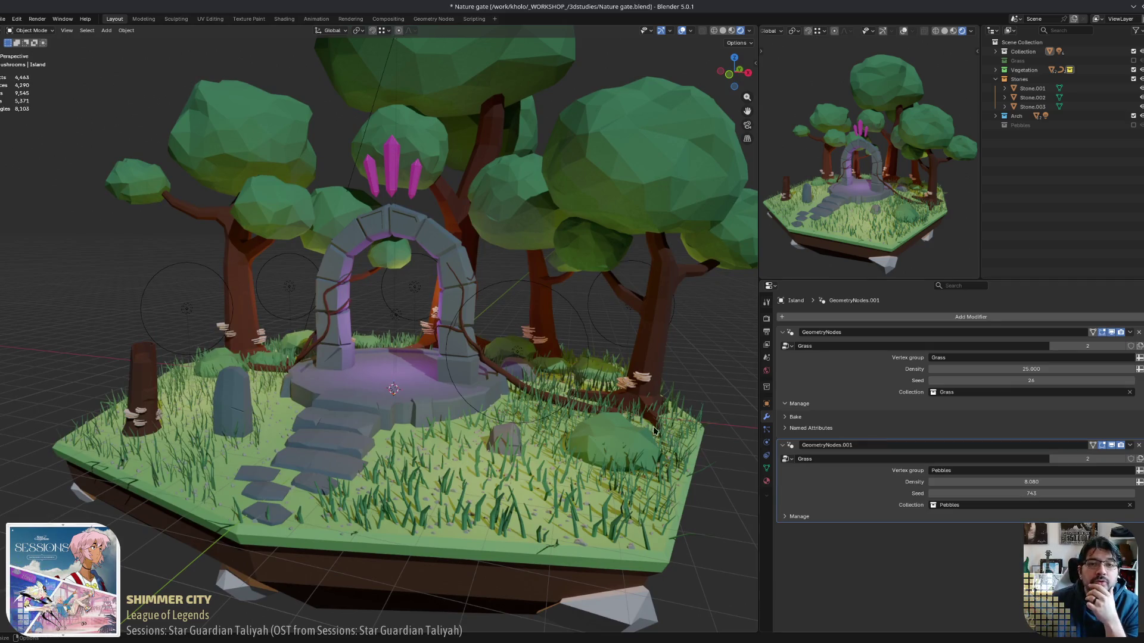
pyautogui.moveTo(586, 451); pyautogui.dragTo(544, 483, button='middle')
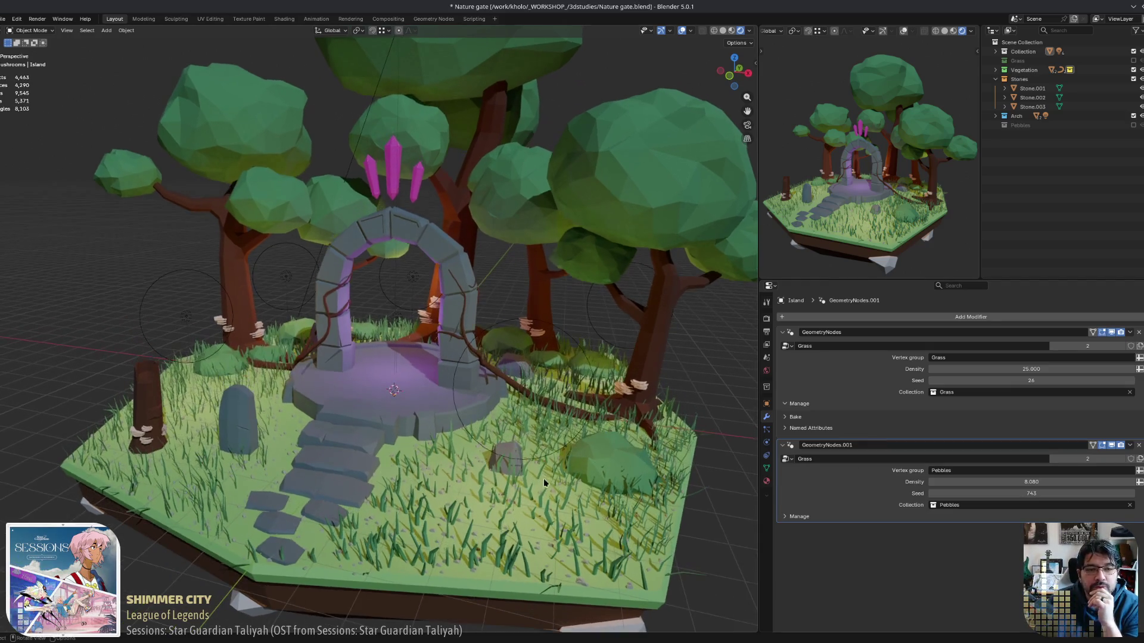
pyautogui.click(501, 567)
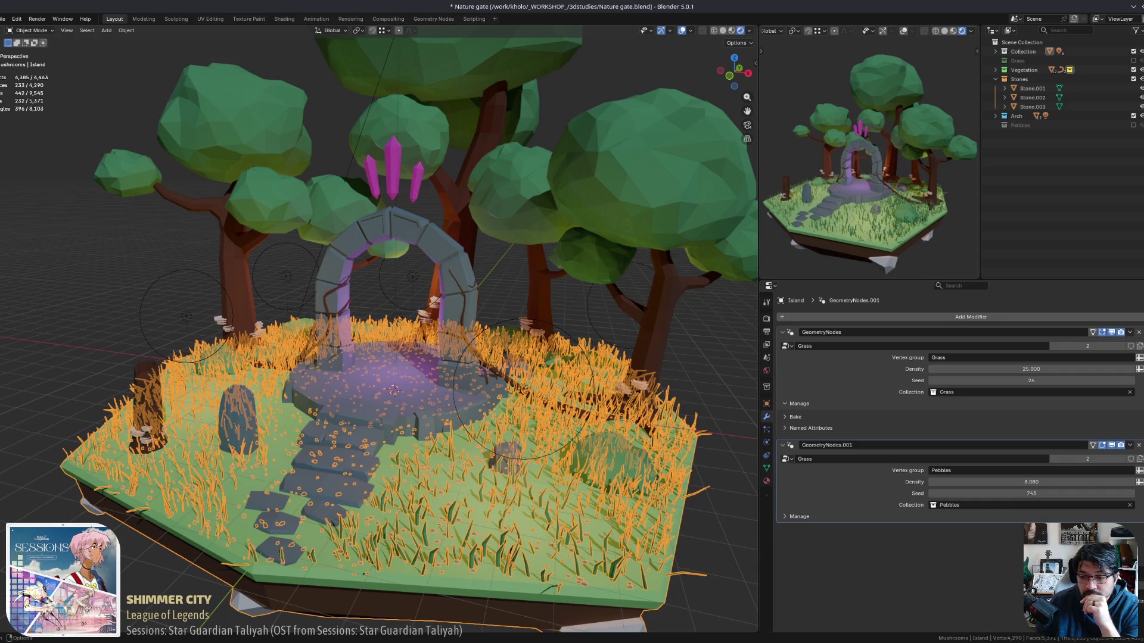
pyautogui.click(690, 32)
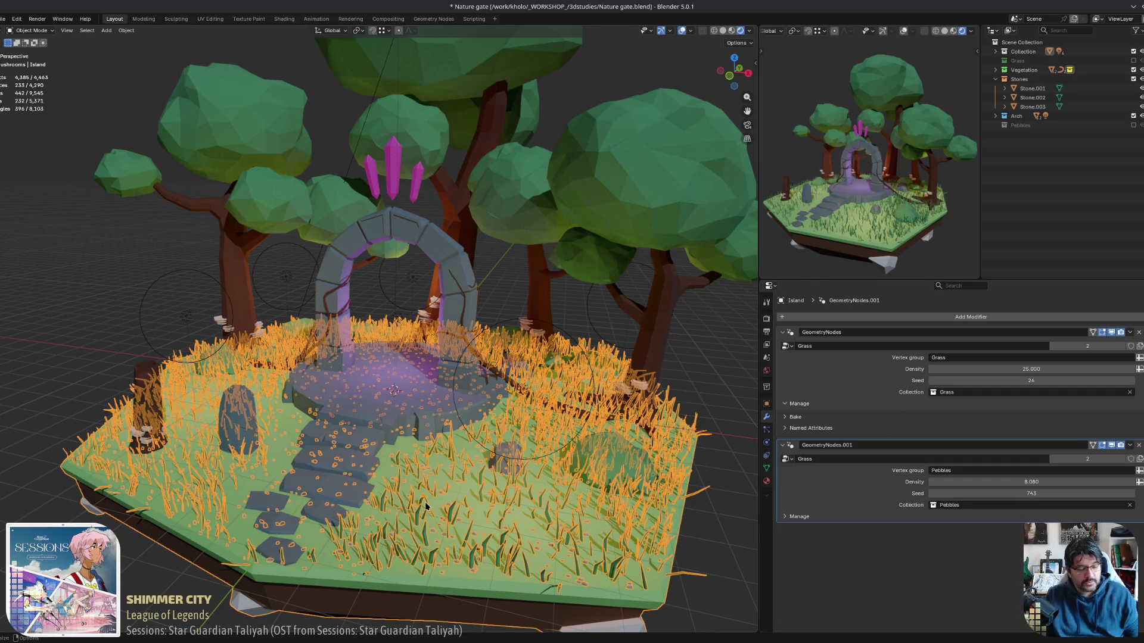
# Save the Nature gate file, apply then undo both scatter modifiers, and expand the grass Bake subpanel.
pyautogui.hotkey('ctrl', 's')
pyautogui.hotkey('ctrl', 'a')
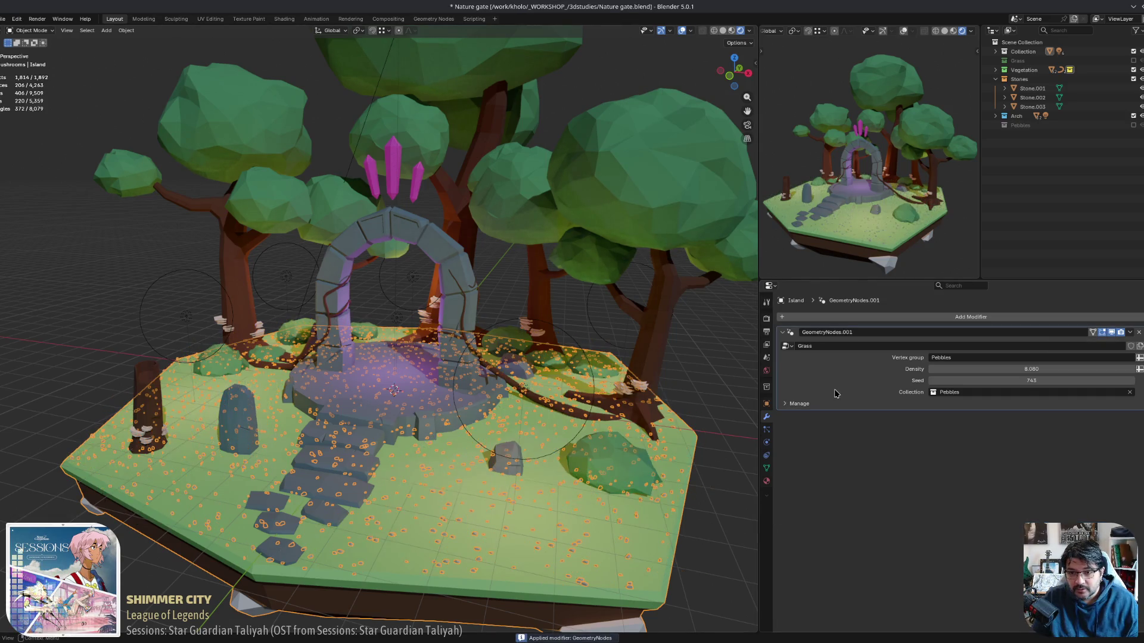
pyautogui.hotkey('ctrl', 'a')
pyautogui.hotkey('ctrl', 'z')
pyautogui.hotkey('ctrl', 'z')
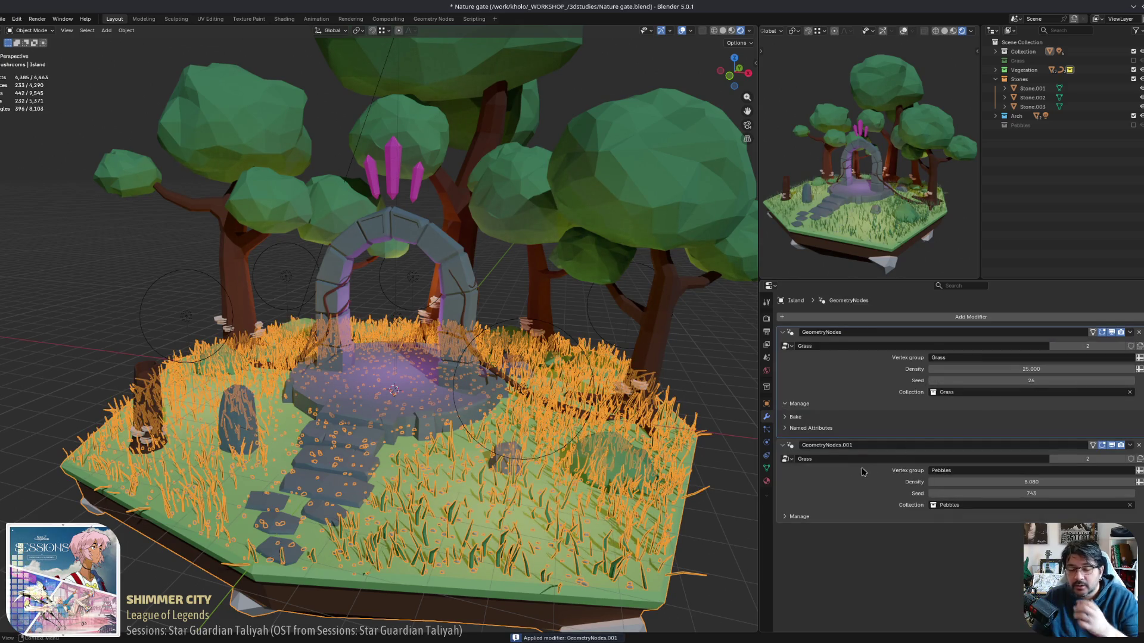
pyautogui.click(788, 420)
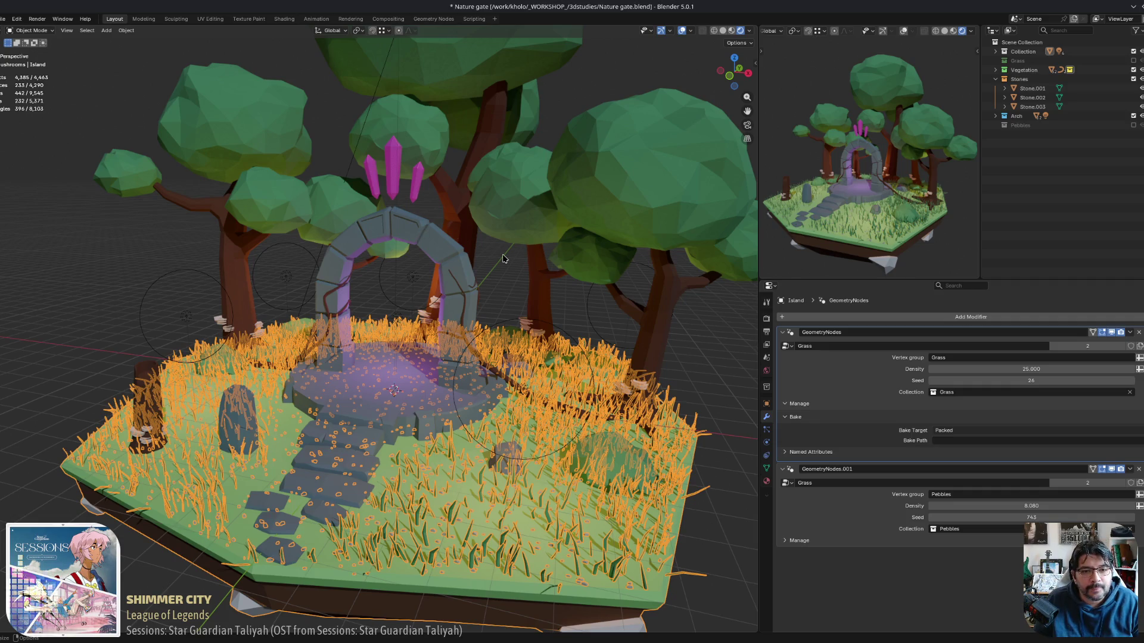
pyautogui.moveTo(509, 344)
pyautogui.mouseDown(button='middle')
pyautogui.moveTo(486, 356)
pyautogui.moveTo(488, 371)
pyautogui.mouseUp(button='middle')
# Orbit to a low side view and deselect the island by clicking empty space.
pyautogui.moveTo(559, 452)
pyautogui.mouseDown(button='middle')
pyautogui.moveTo(626, 357)
pyautogui.moveTo(661, 462)
pyautogui.moveTo(515, 360)
pyautogui.moveTo(520, 352)
pyautogui.mouseUp(button='middle')
pyautogui.click(653, 411)
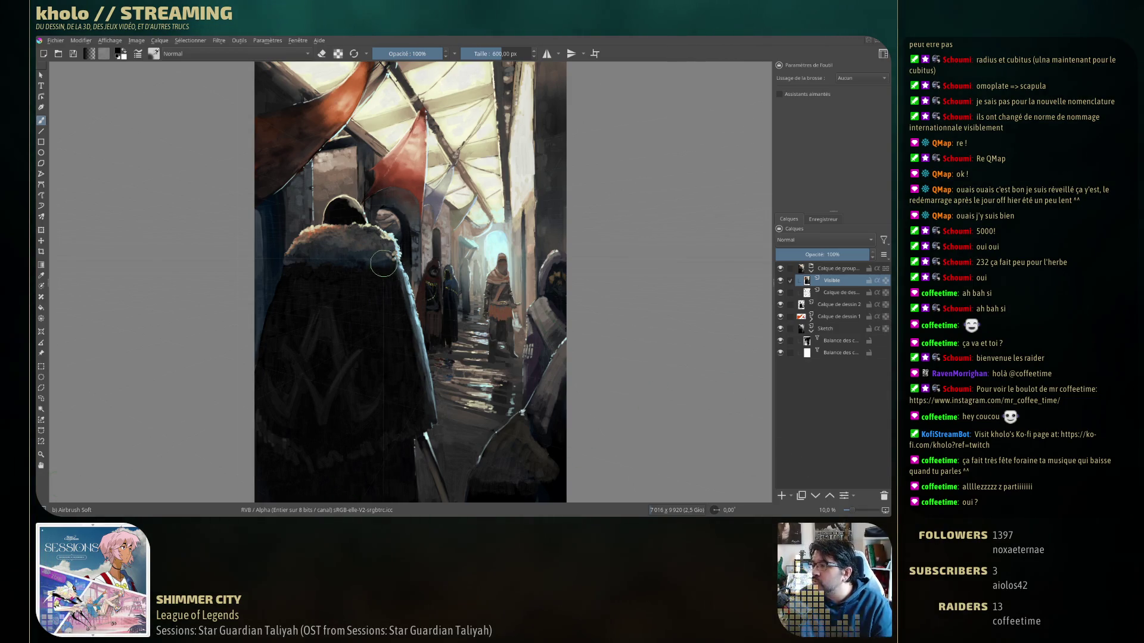
# Zoom into the alley painting and pan toward the awnings and the figures down the street.
pyautogui.scroll(5, 384, 262)
pyautogui.scroll(-5, 393, 274)
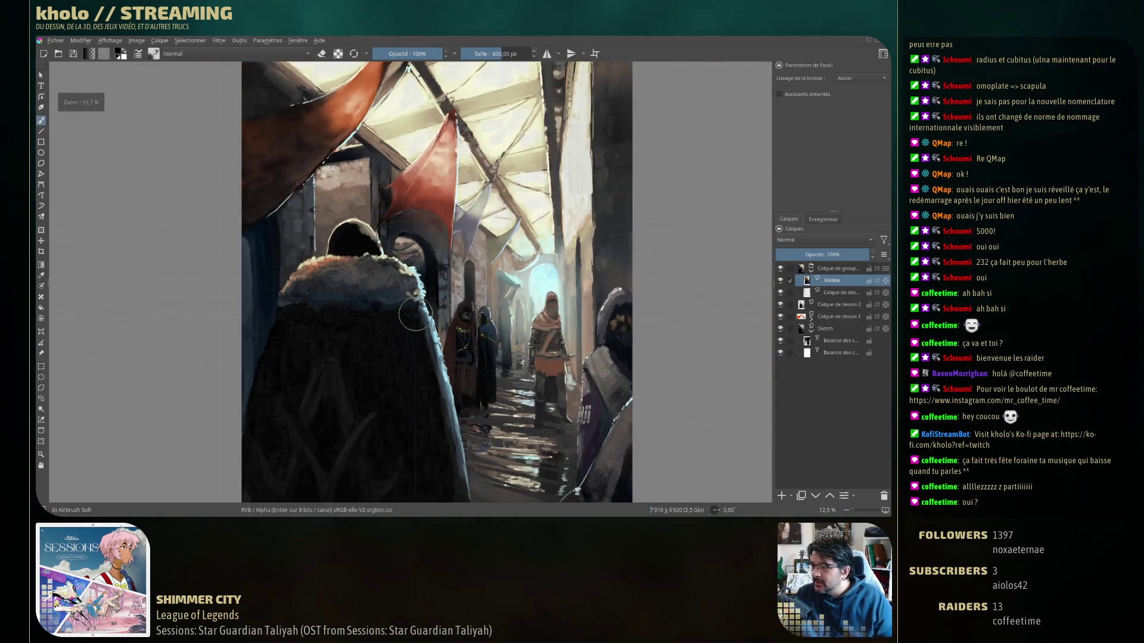
pyautogui.scroll(4, 411, 304)
pyautogui.moveTo(463, 318)
pyautogui.mouseDown(button='middle')
pyautogui.moveTo(417, 382)
pyautogui.moveTo(411, 417)
pyautogui.moveTo(428, 301)
pyautogui.moveTo(422, 232)
pyautogui.mouseUp(button='middle')
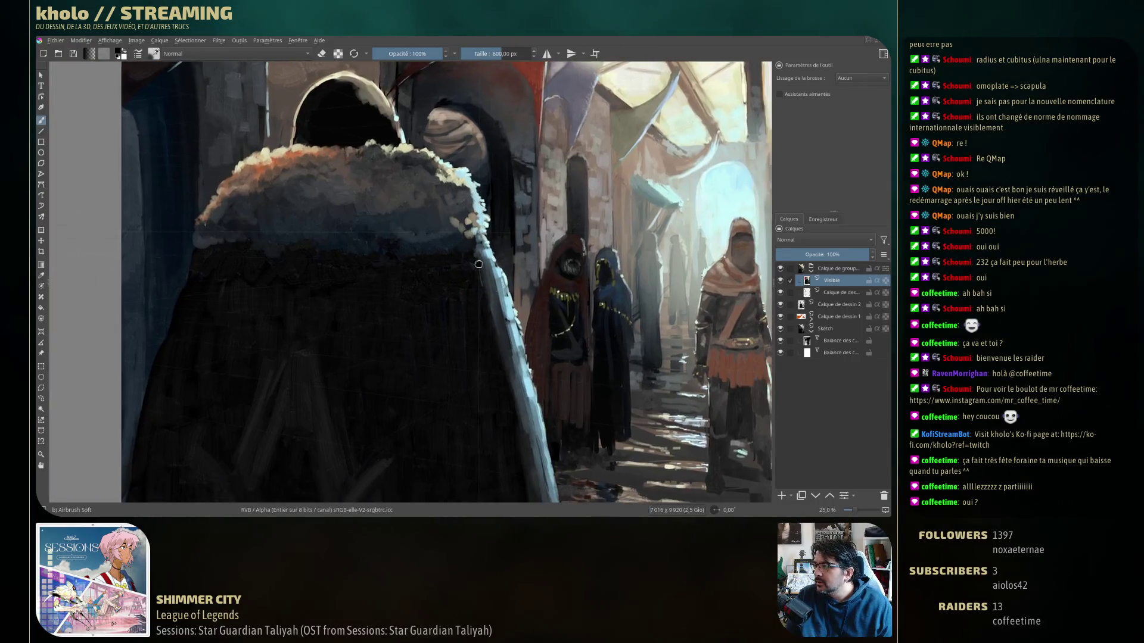
pyautogui.scroll(2, 422, 232)
pyautogui.scroll(3, 423, 232)
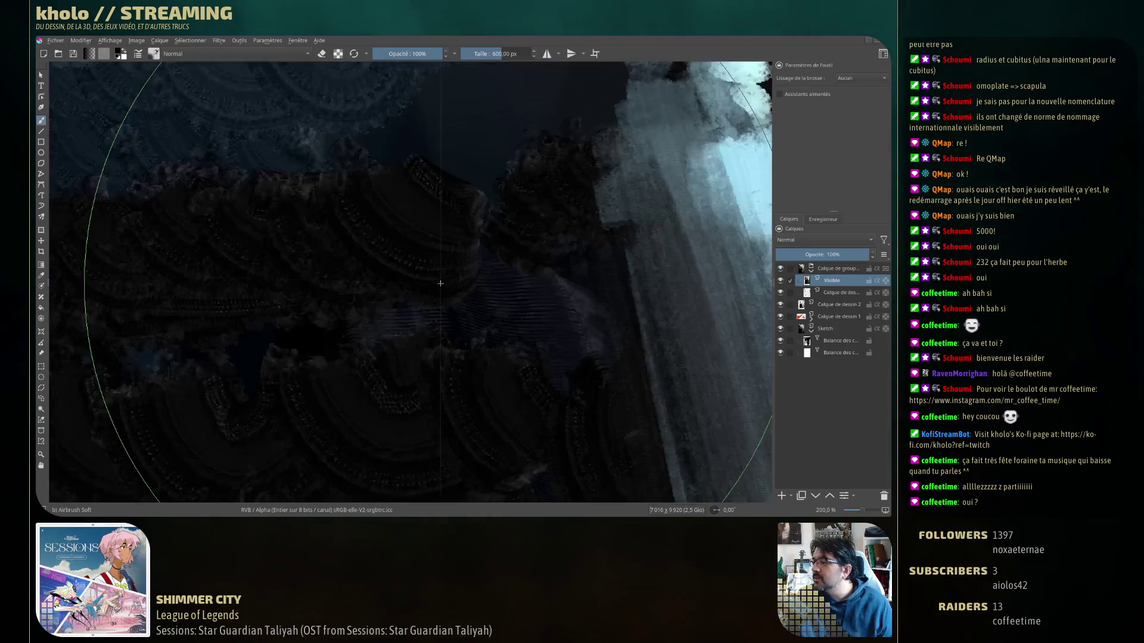
pyautogui.scroll(2, 412, 234)
pyautogui.scroll(-4, 413, 234)
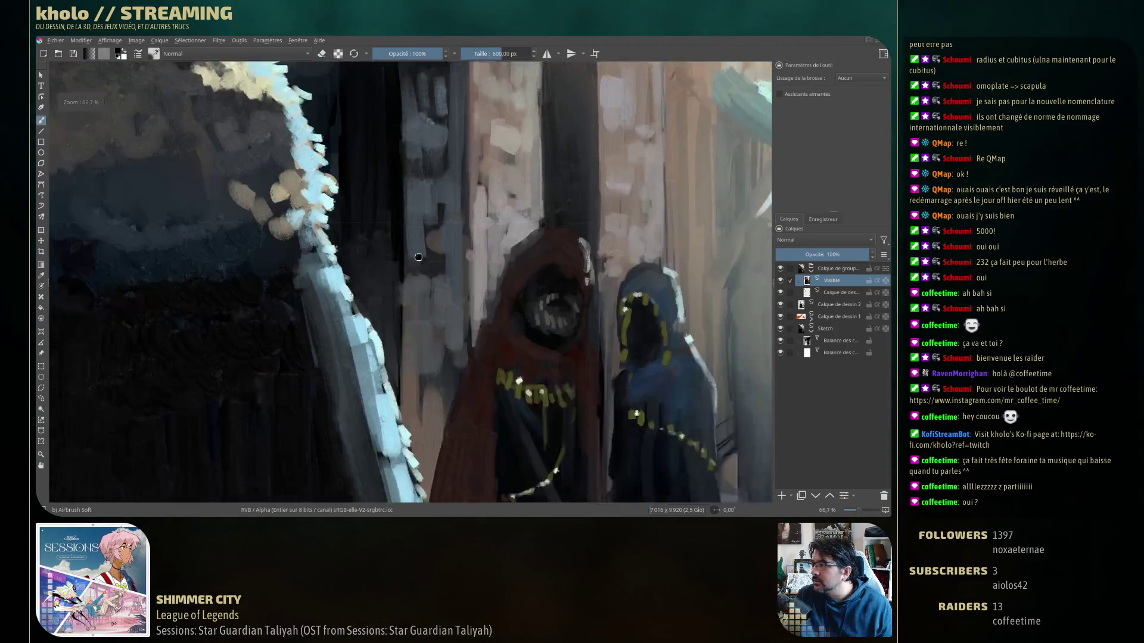
pyautogui.moveTo(418, 256); pyautogui.dragTo(360, 256, button='middle')
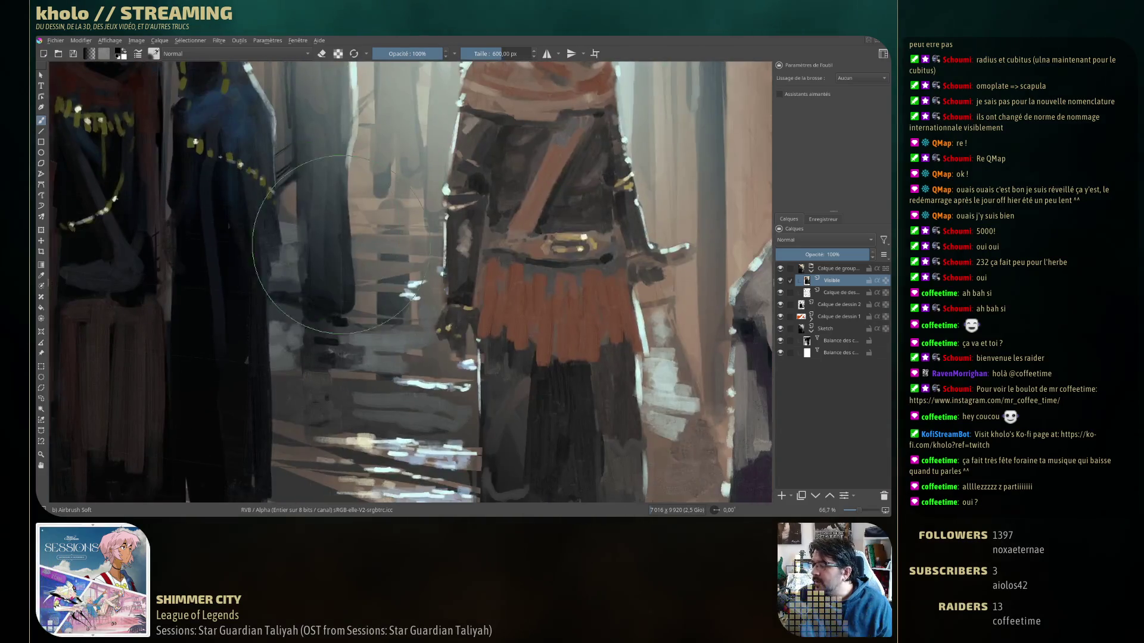
# Pan across other parts of the painting, then bring the whole alley into view with figures centred.
pyautogui.scroll(-2, 457, 322)
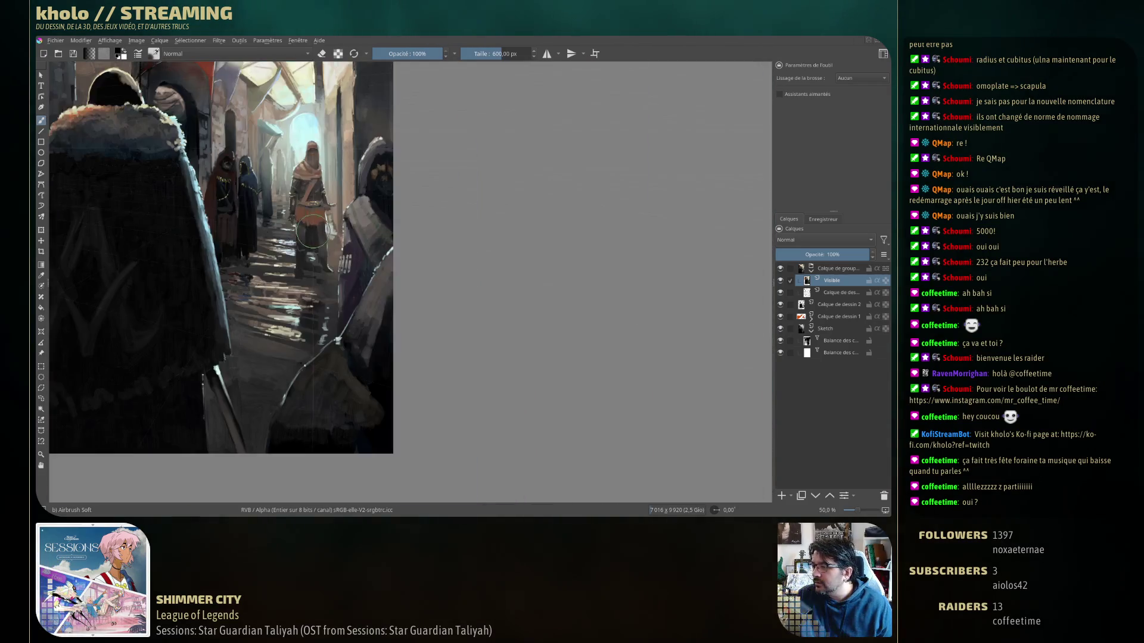
pyautogui.moveTo(457, 322)
pyautogui.mouseDown(button='middle')
pyautogui.moveTo(343, 323)
pyautogui.moveTo(567, 332)
pyautogui.mouseUp(button='middle')
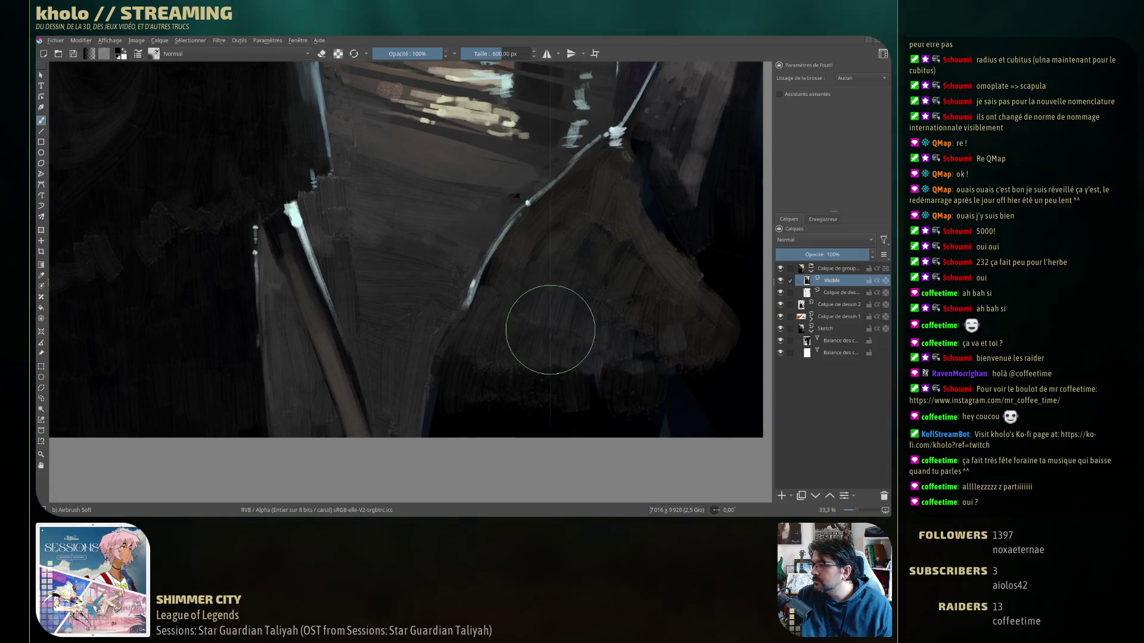
pyautogui.scroll(-2, 429, 225)
pyautogui.moveTo(429, 224); pyautogui.dragTo(426, 334, button='middle')
pyautogui.scroll(-1, 427, 334)
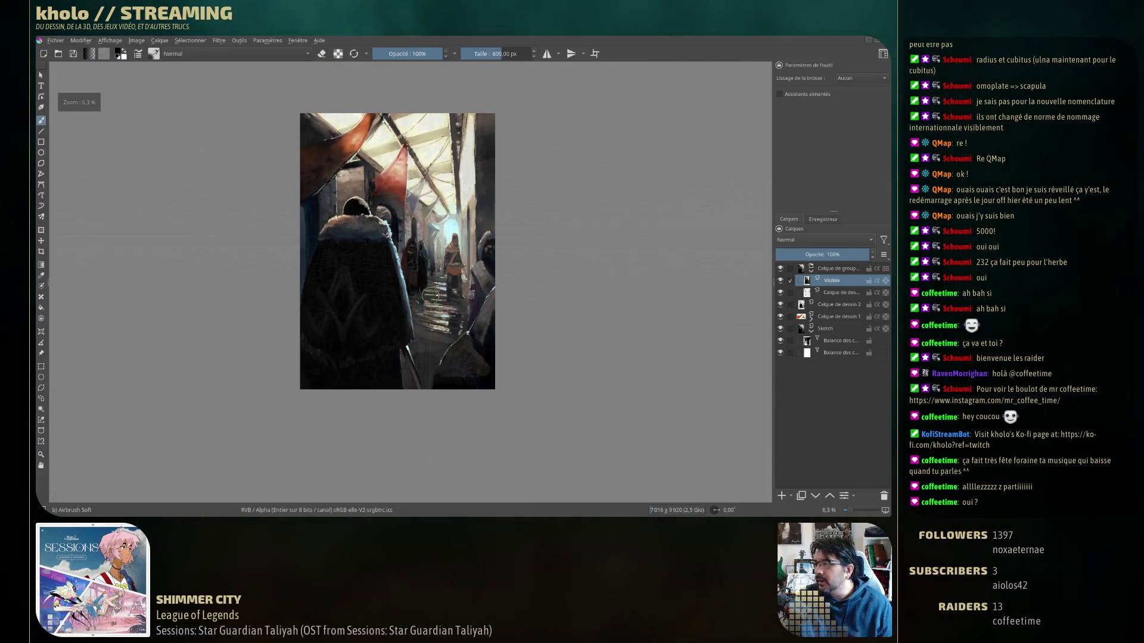
pyautogui.scroll(2, 433, 305)
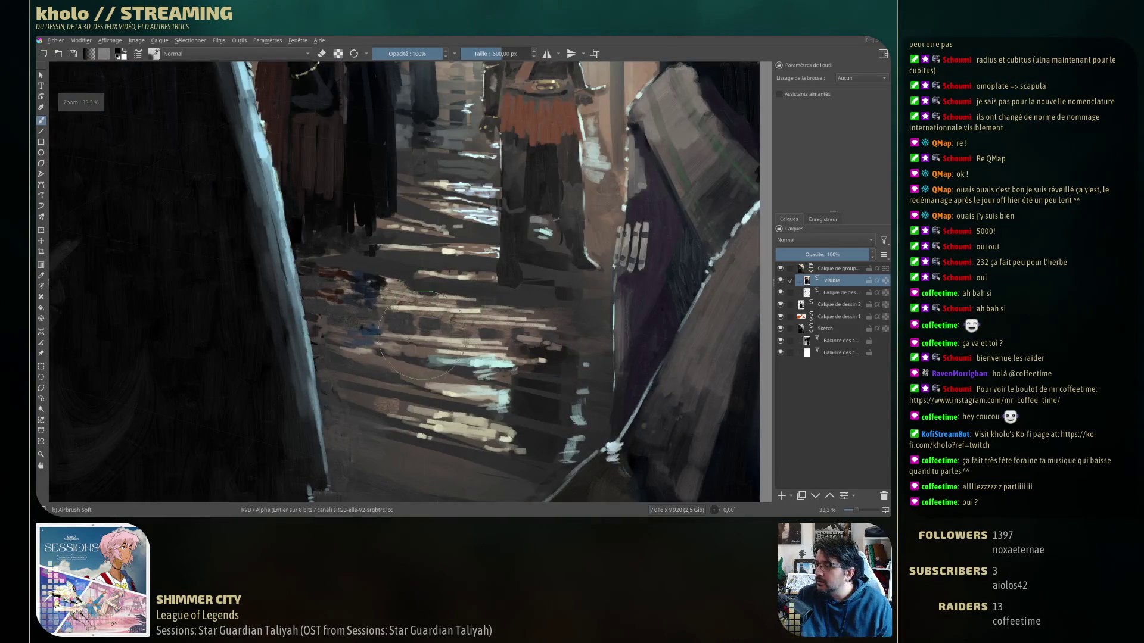
pyautogui.moveTo(432, 305)
pyautogui.mouseDown(button='middle')
pyautogui.moveTo(506, 343)
pyautogui.moveTo(466, 393)
pyautogui.mouseUp(button='middle')
pyautogui.scroll(-3, 505, 343)
pyautogui.scroll(1, 505, 336)
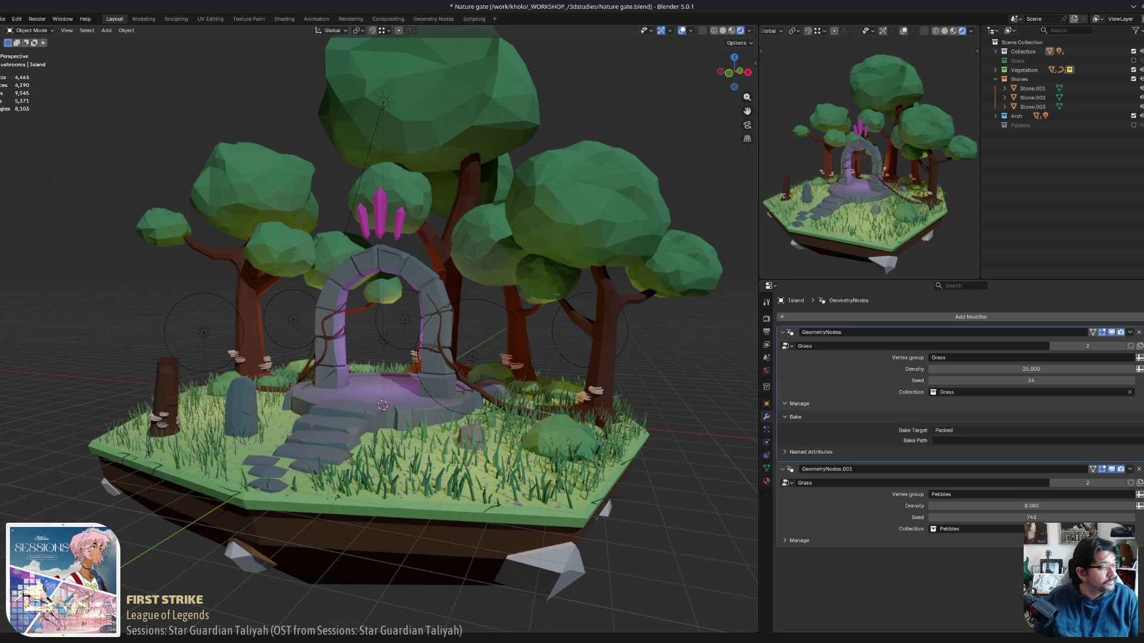
pyautogui.moveTo(452, 426)
pyautogui.mouseDown(button='middle')
pyautogui.moveTo(424, 444)
pyautogui.moveTo(541, 383)
pyautogui.moveTo(514, 411)
pyautogui.moveTo(510, 397)
pyautogui.moveTo(511, 414)
pyautogui.moveTo(507, 396)
pyautogui.moveTo(508, 418)
pyautogui.moveTo(613, 446)
pyautogui.mouseUp(button='middle')
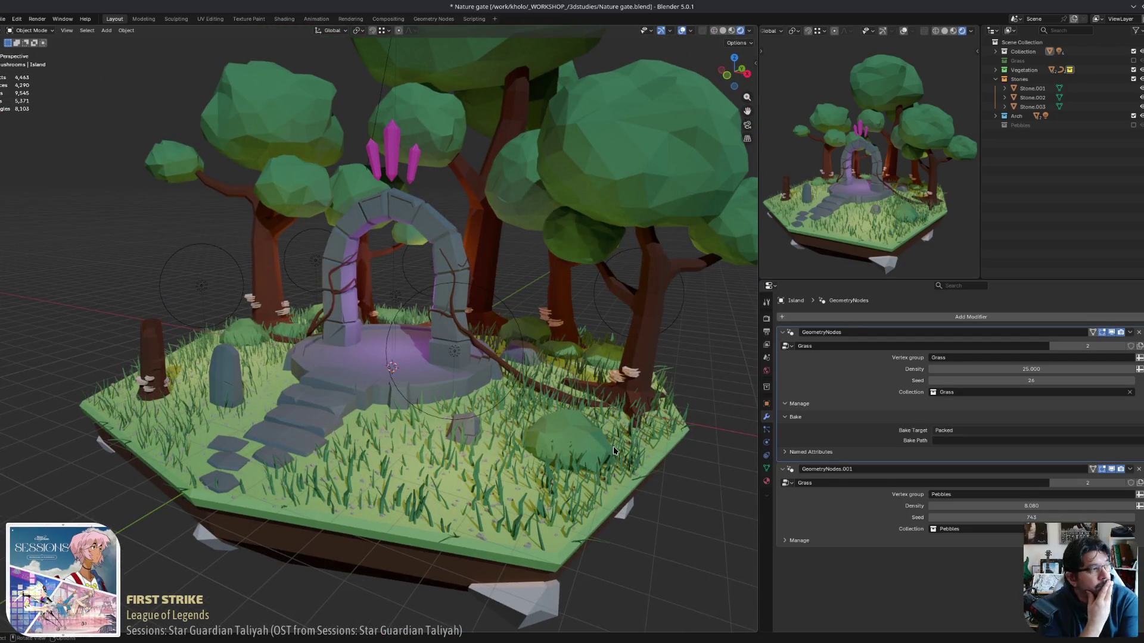